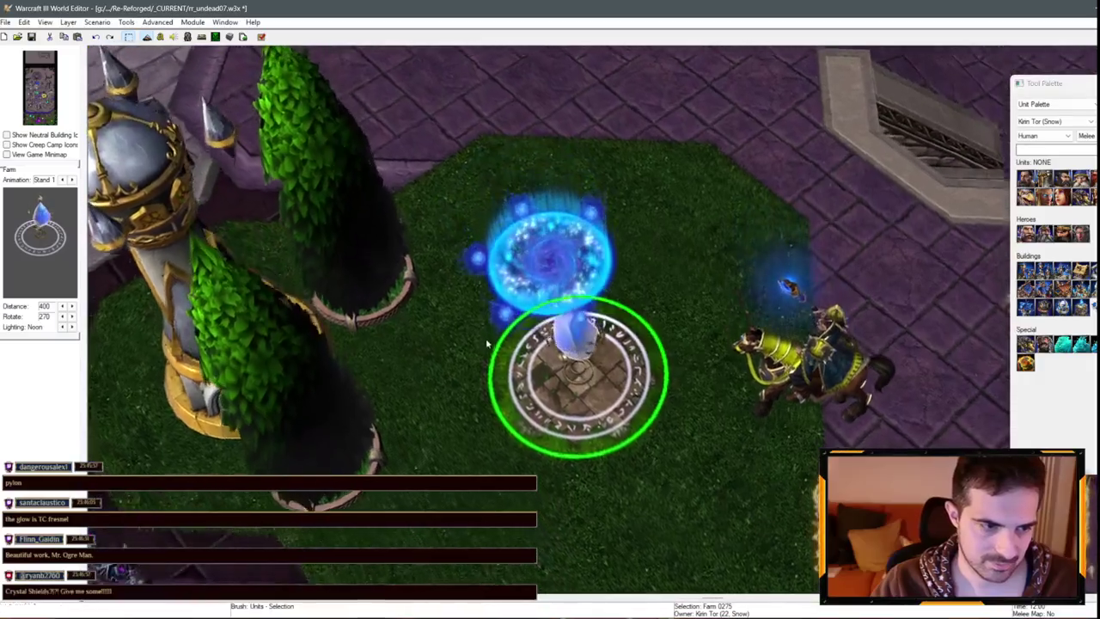
- Switch the Tool Palette from units to the Doodad Palette
scroll(578, 360, "up", 2)
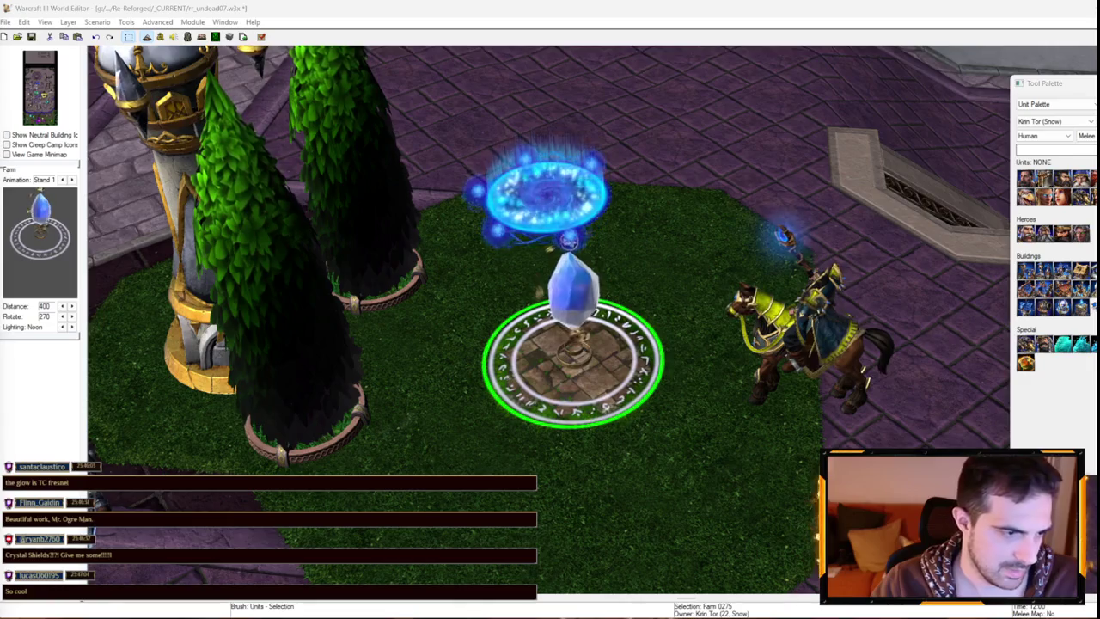
scroll(550, 344, "down", 3)
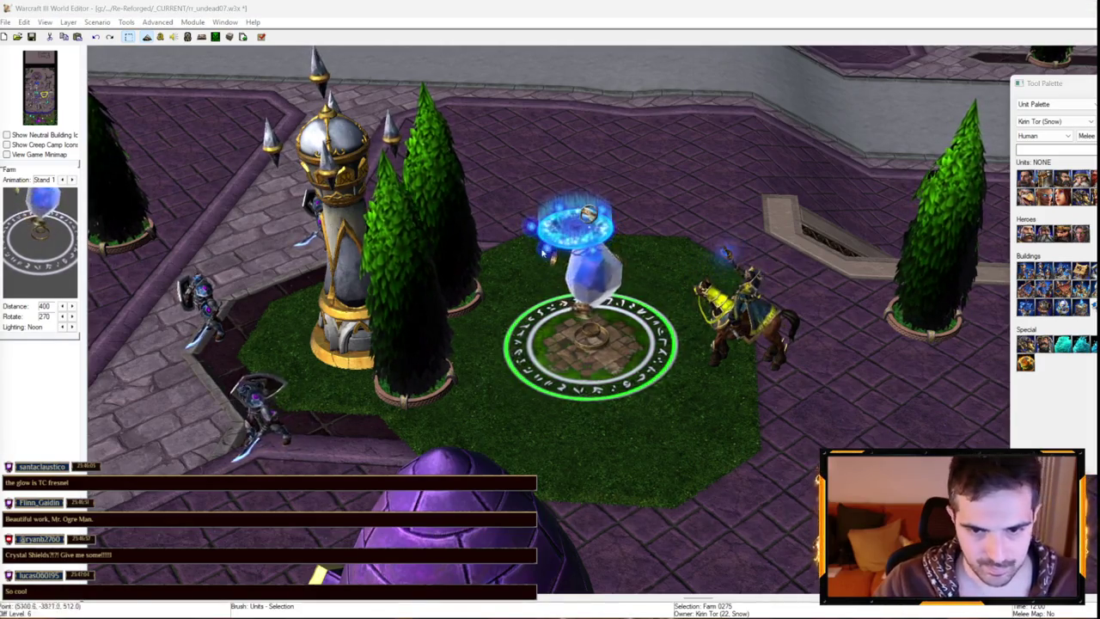
scroll(396, 350, "up", 2)
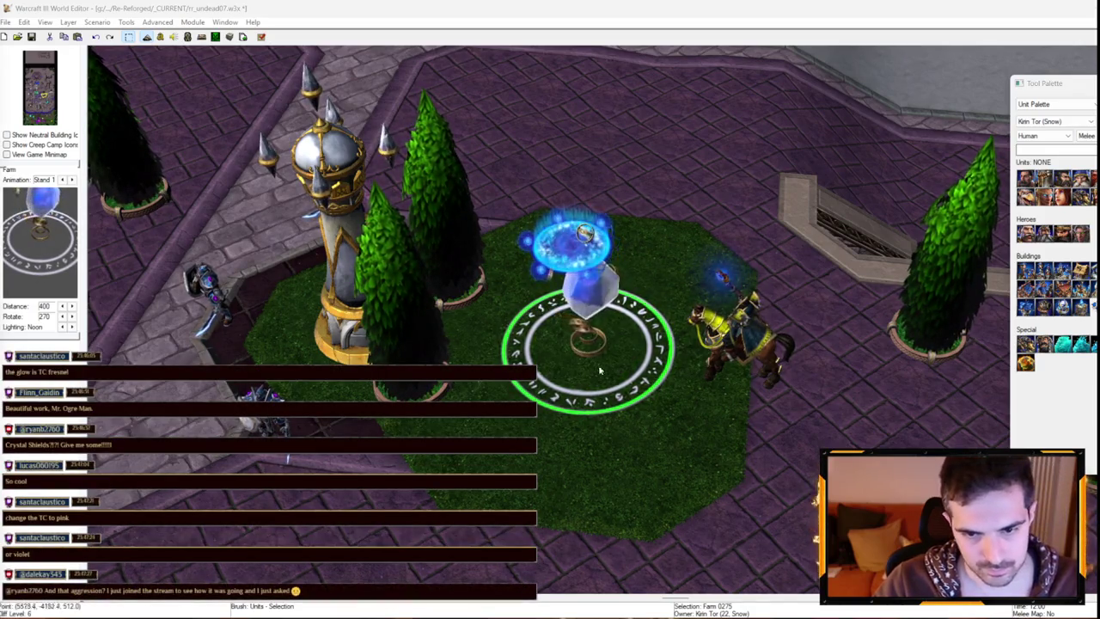
scroll(585, 233, "up", 3)
scroll(656, 306, "down", 3)
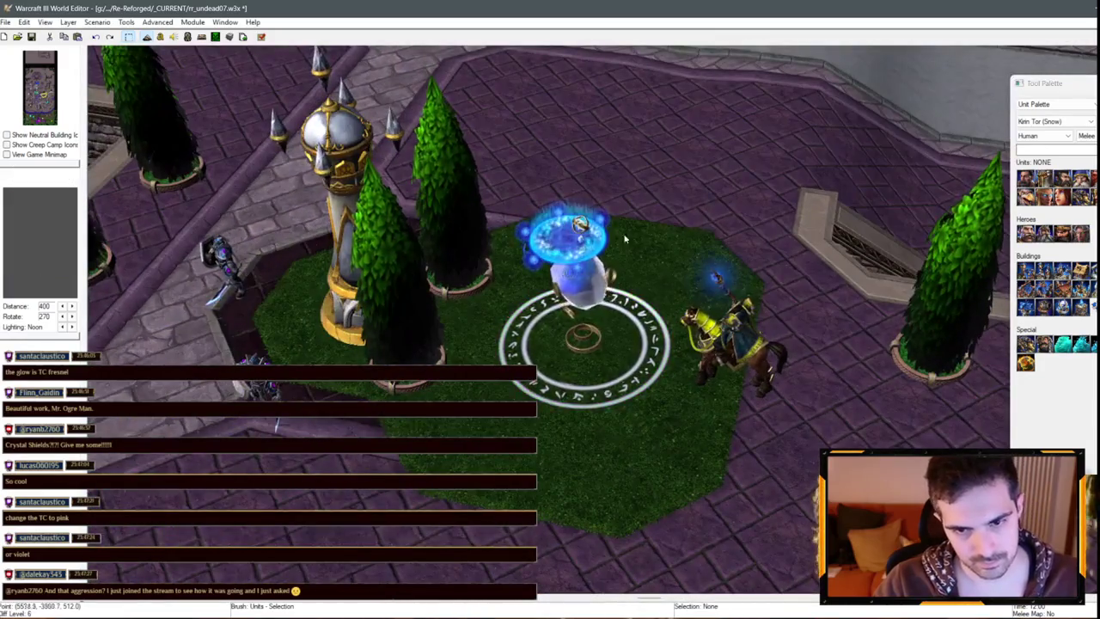
scroll(625, 239, "up", 3)
scroll(625, 239, "down", 3)
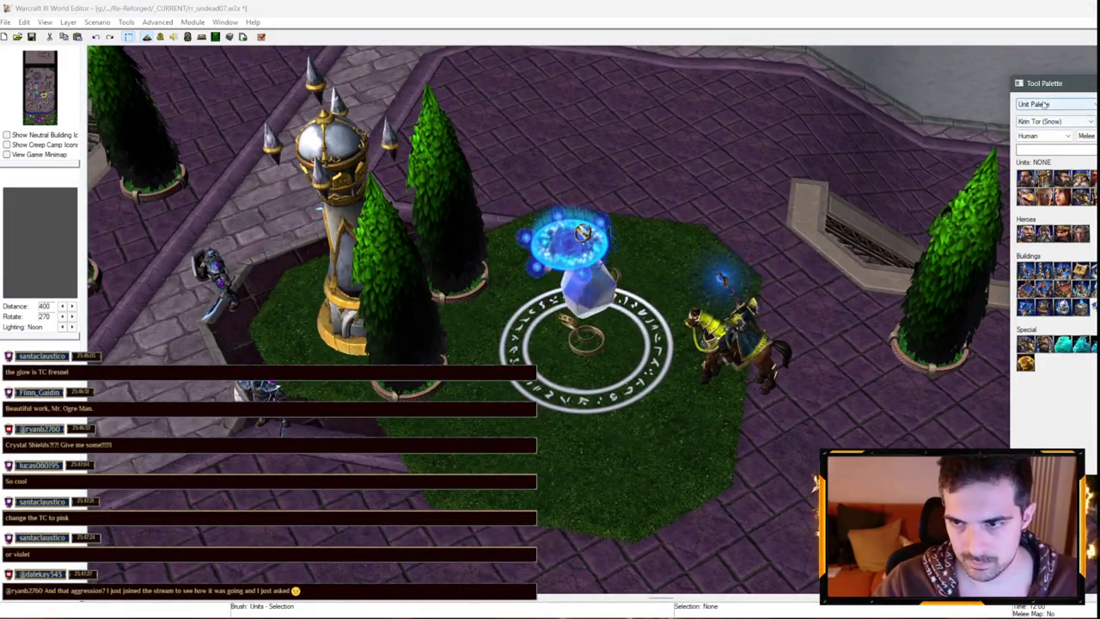
left_click(1044, 104)
left_click(1040, 126)
- Drag the portal Magic Turret over the crystal, lower it with Page Down, then deselect it
left_click_drag(599, 342, 626, 361)
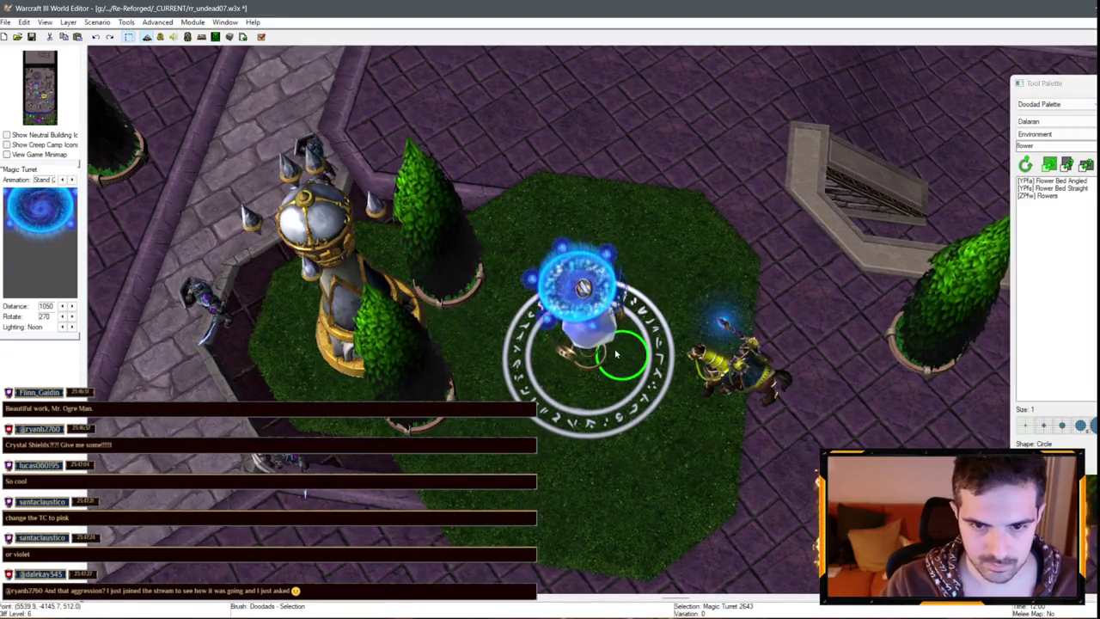
scroll(632, 258, "up", 2)
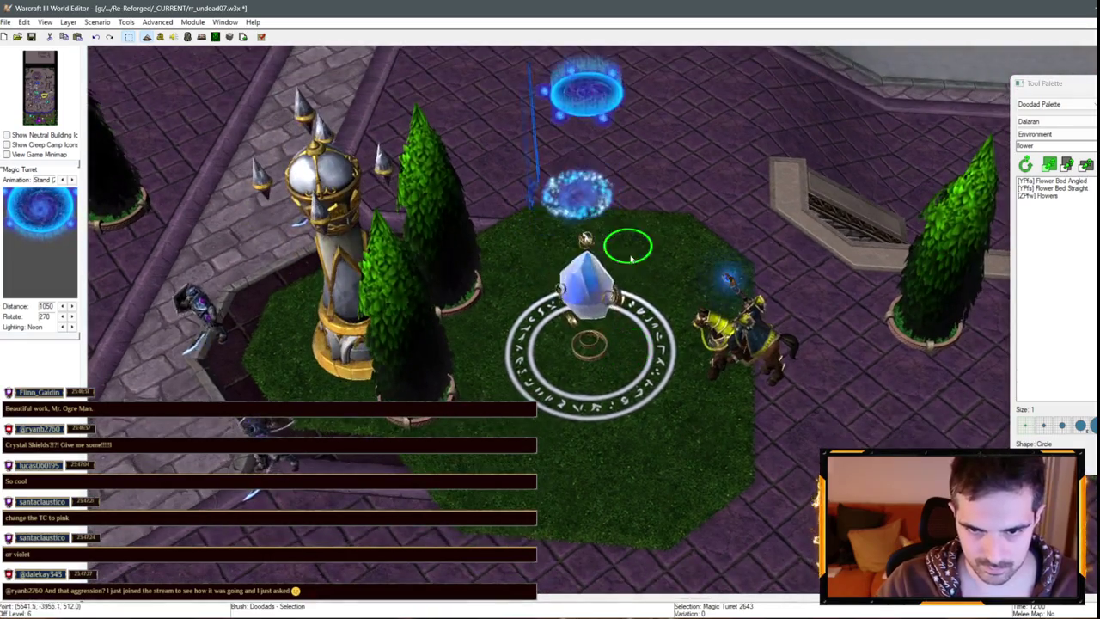
key("Page_Down")
key("Page_Down")
key("Page_Down")
scroll(699, 338, "up", 1)
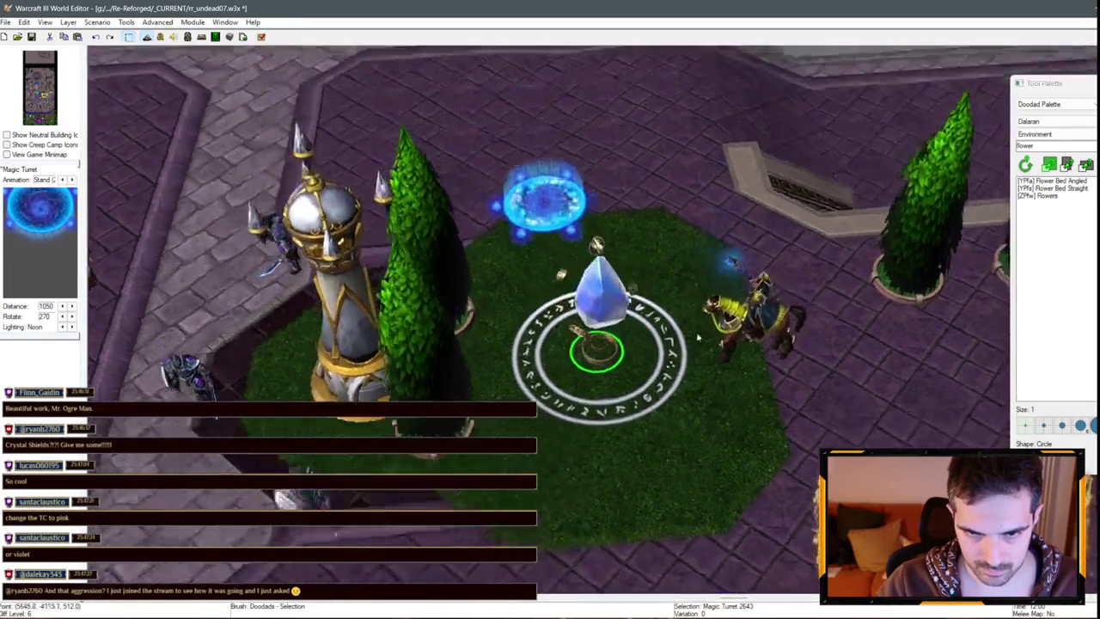
scroll(699, 338, "down", 1)
left_click_drag(593, 352, 634, 368)
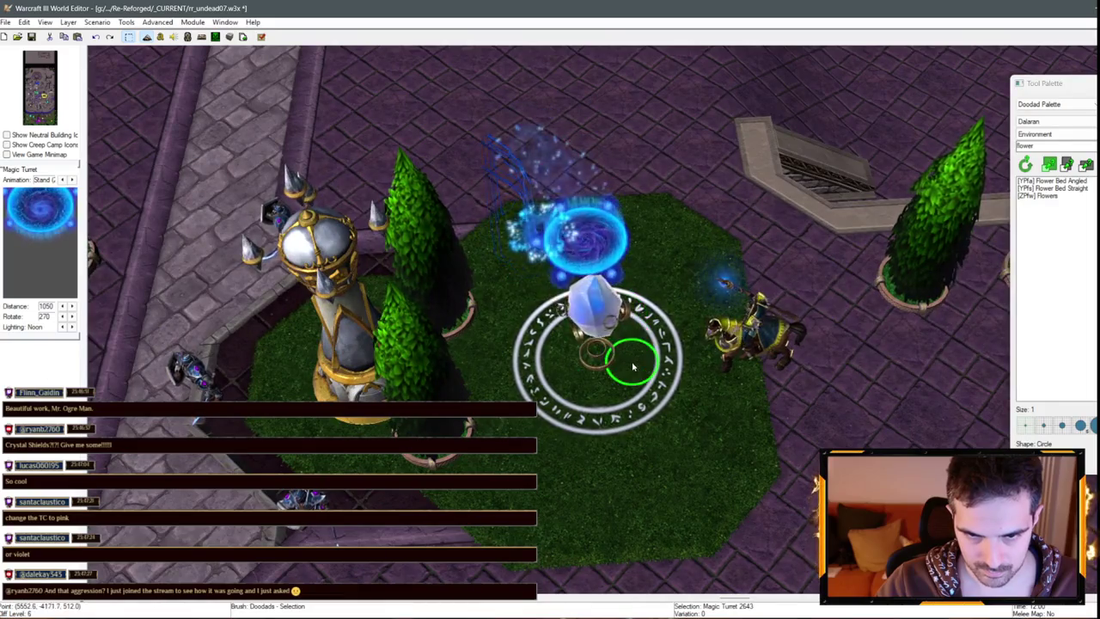
scroll(633, 368, "up", 5)
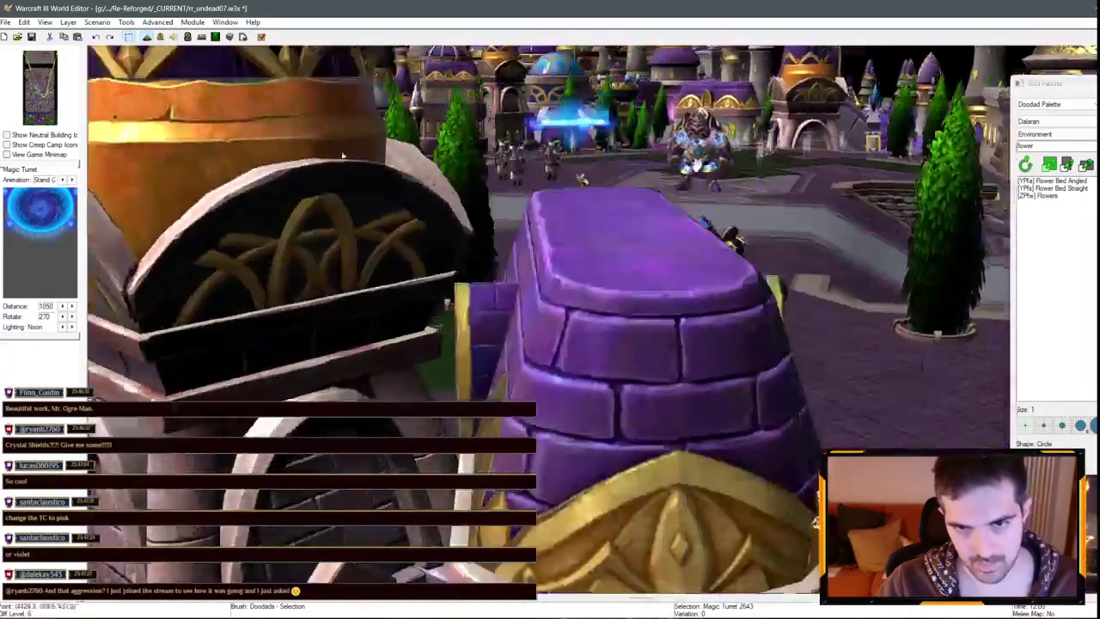
scroll(342, 156, "down", 5)
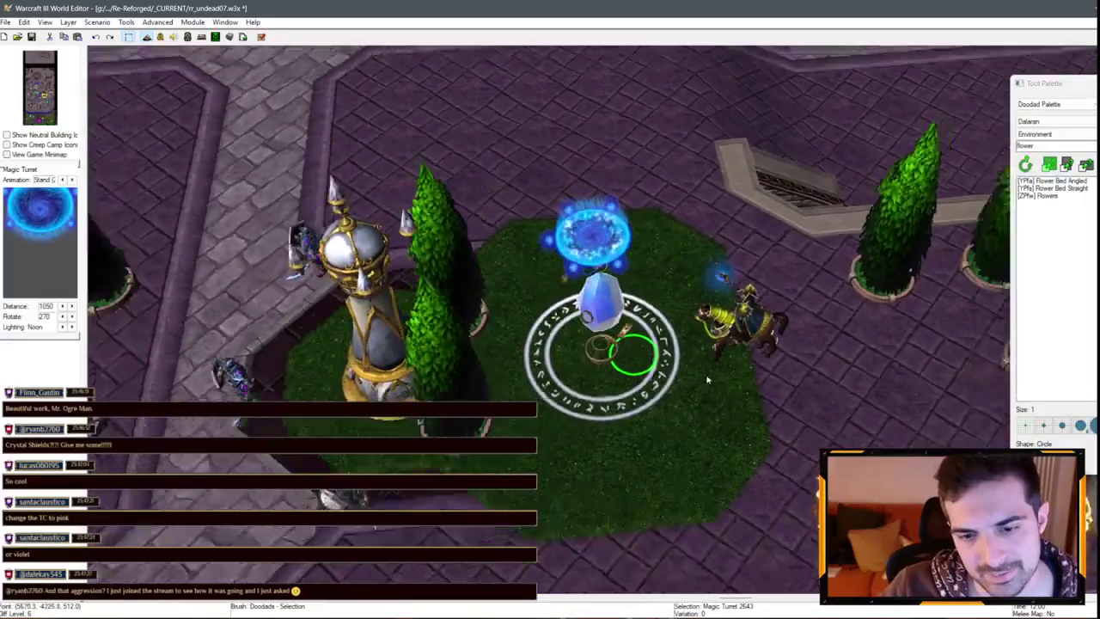
left_click(736, 406)
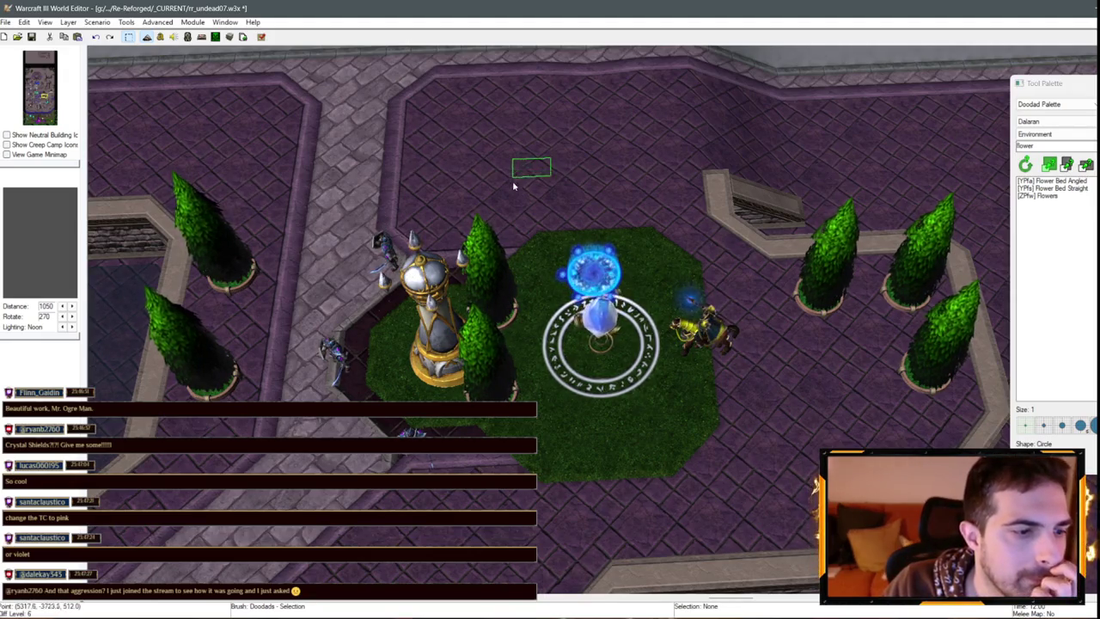
scroll(513, 185, "down", 2)
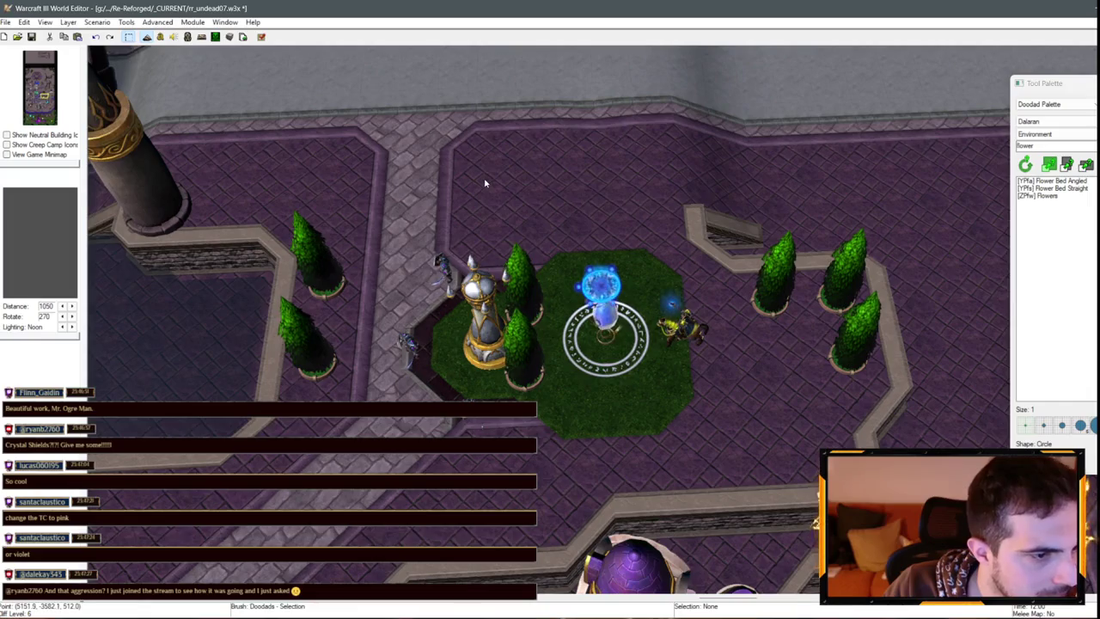
scroll(484, 178, "up", 2)
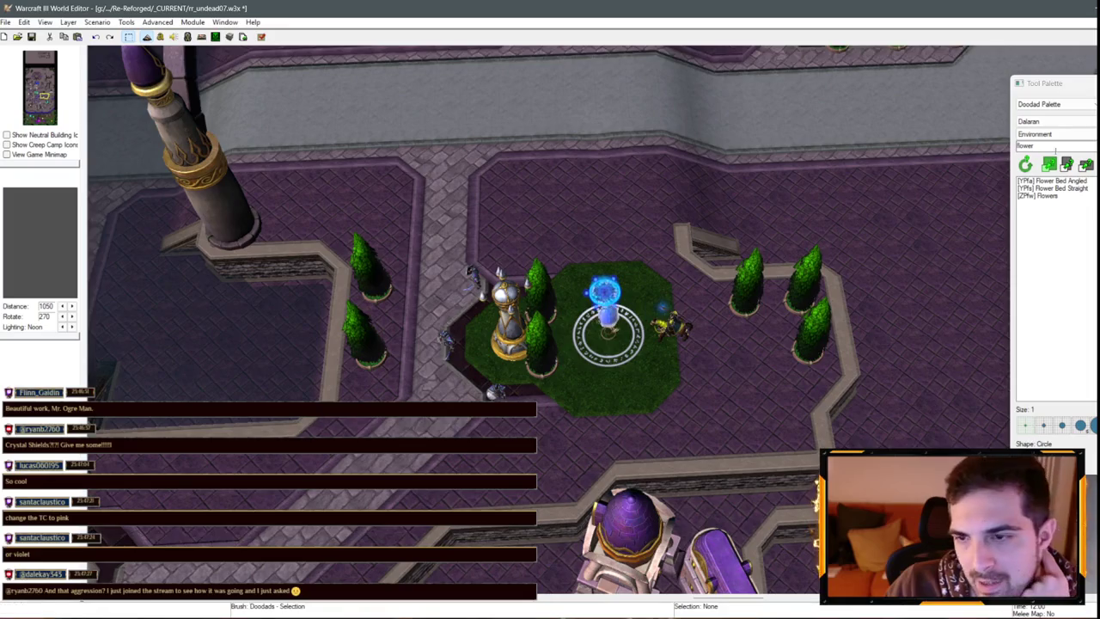
- Set the crystal fountain Farm's owner to Undead Scourge (Violet) in Unit Properties
key("u")
double_click(606, 327)
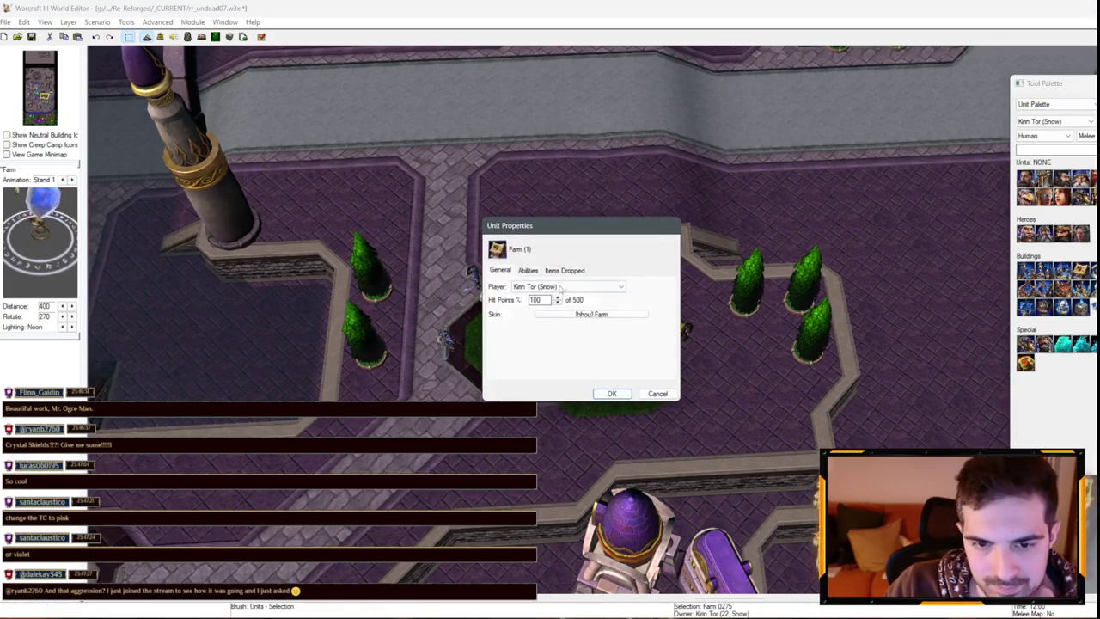
left_click(560, 288)
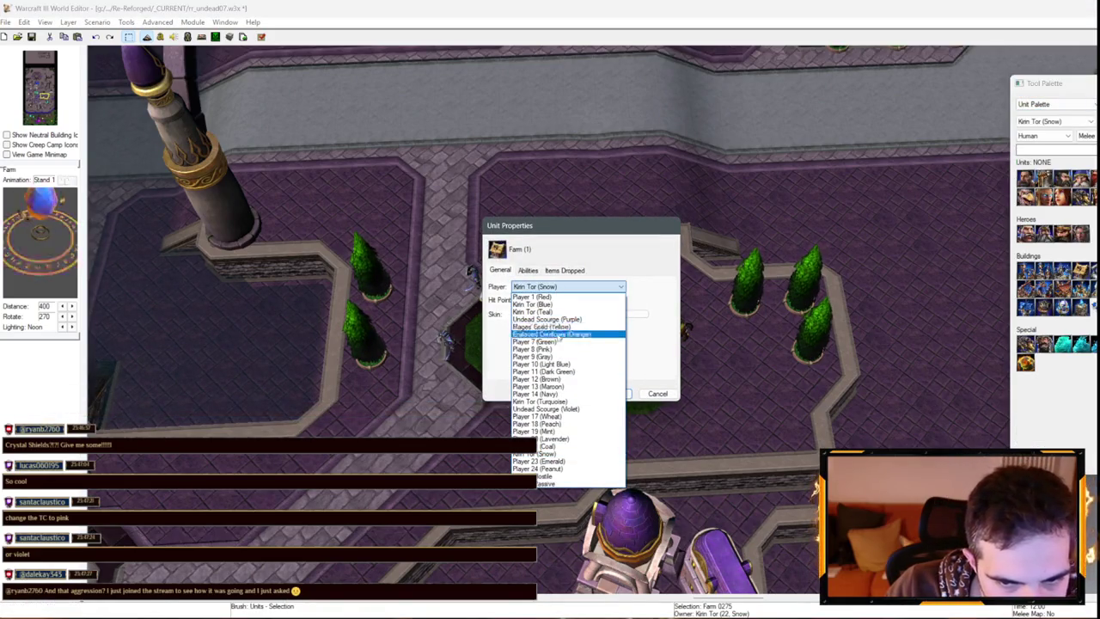
left_click(565, 409)
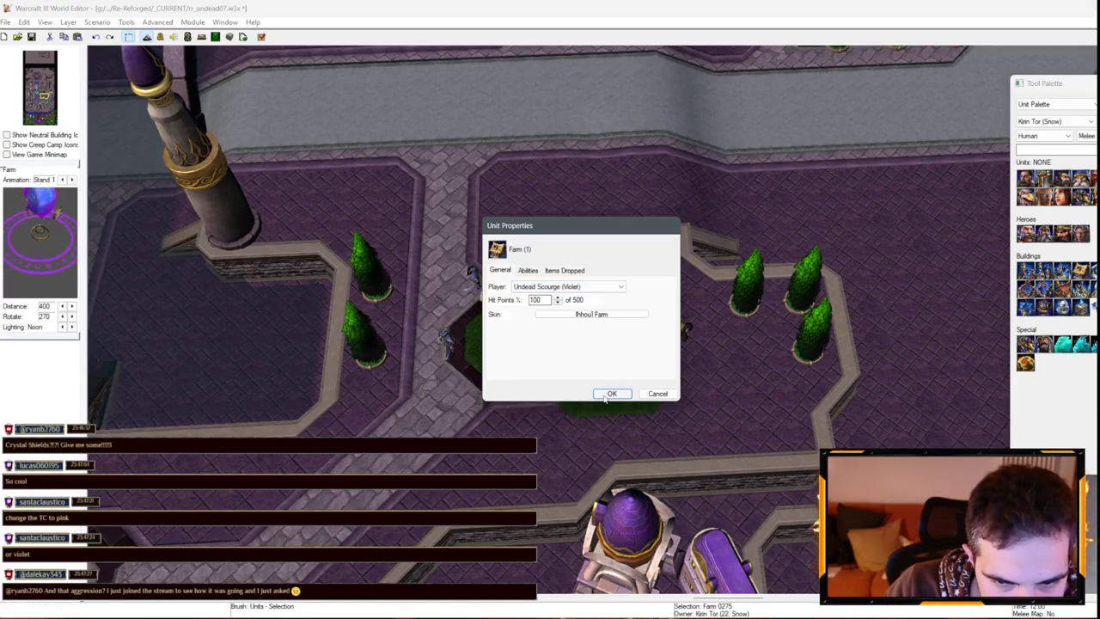
left_click(611, 394)
- Clear the Council Wizard selection and zoom to check the violet rune circle
scroll(593, 344, "up", 5)
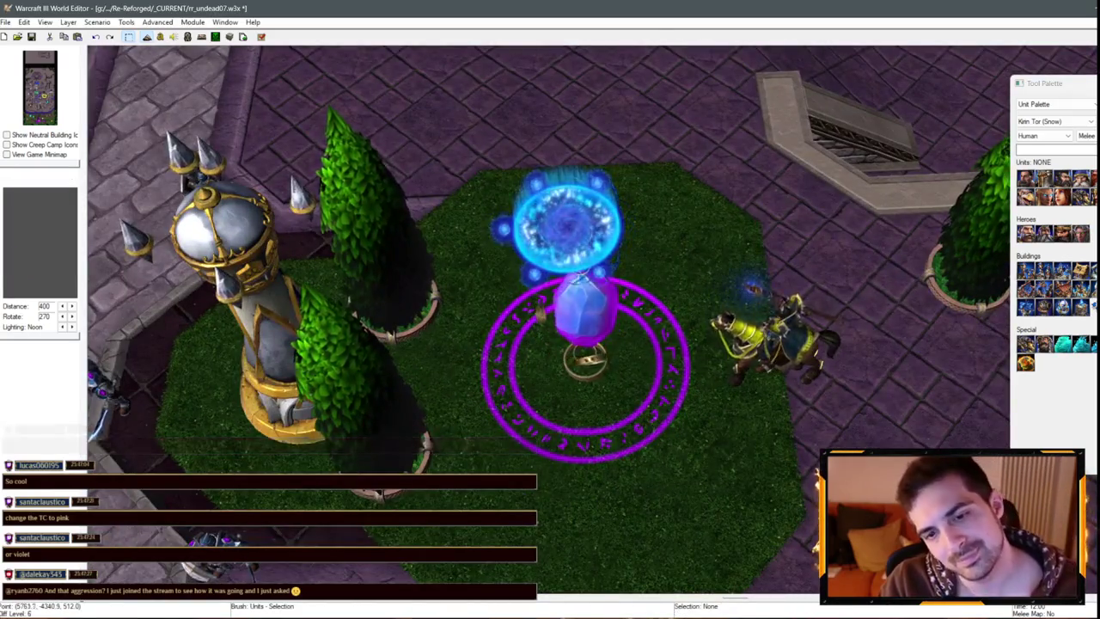
scroll(697, 409, "down", 2)
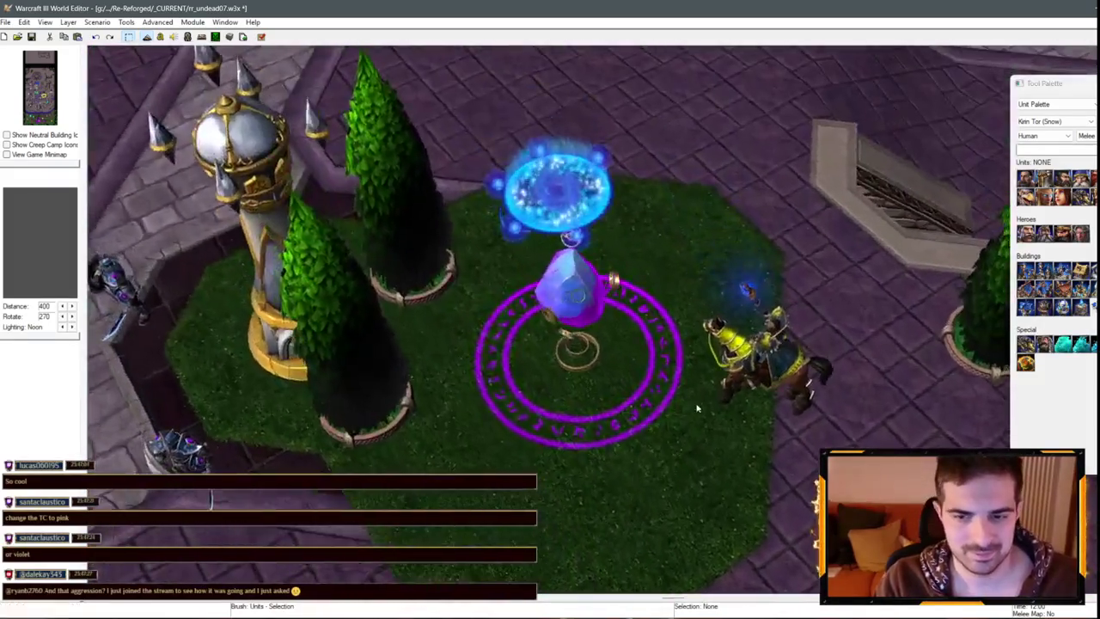
scroll(697, 409, "down", 3)
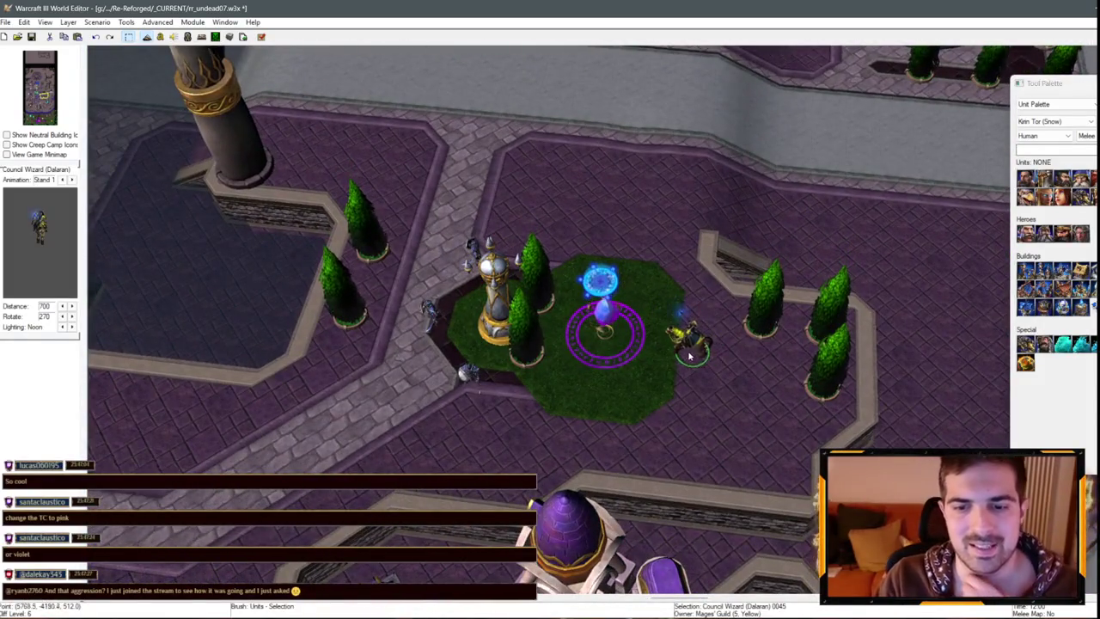
left_click(652, 253)
scroll(652, 254, "up", 2)
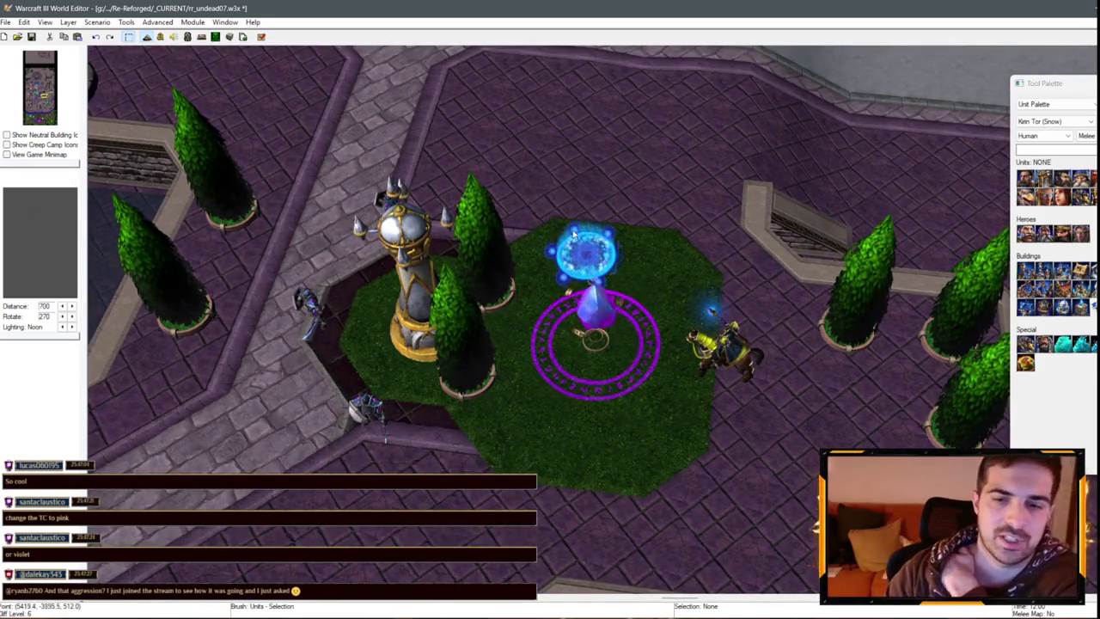
scroll(658, 347, "down", 2)
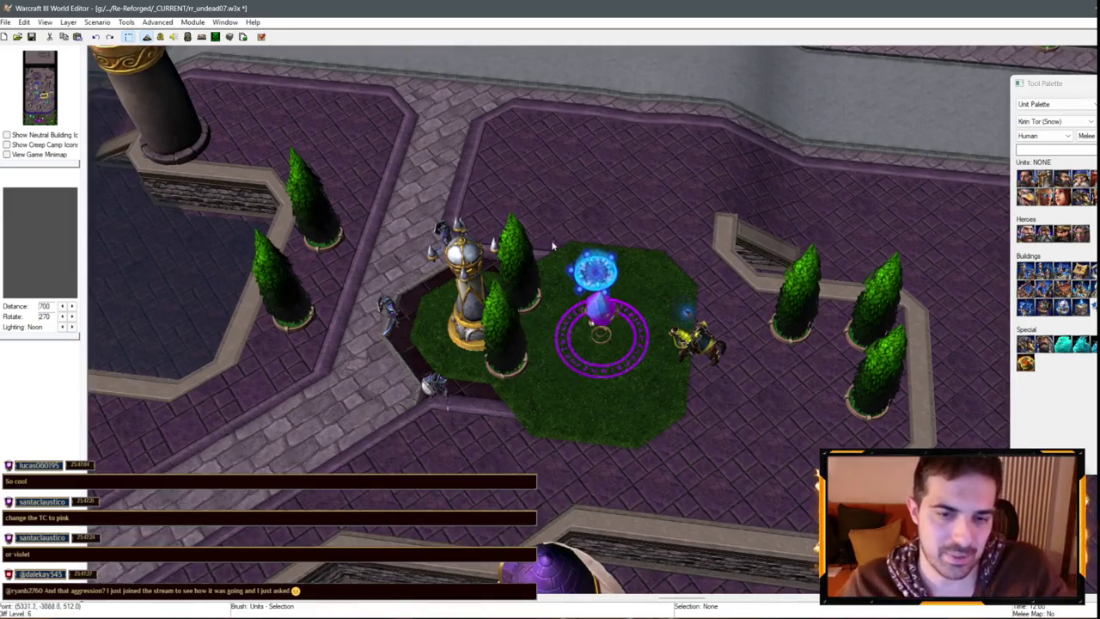
scroll(669, 274, "down", 2)
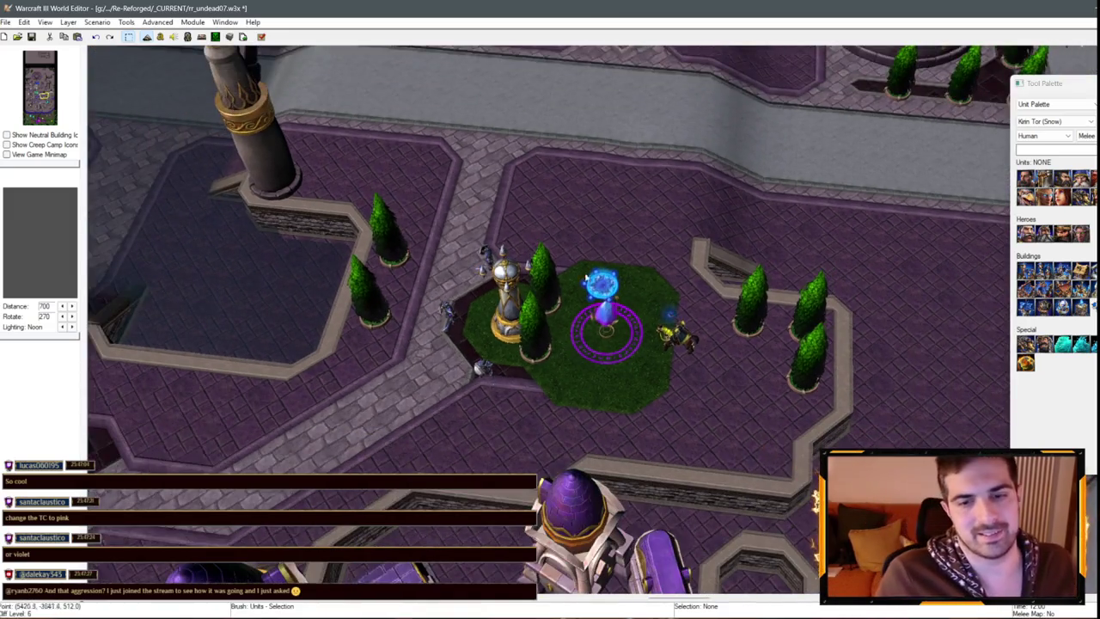
scroll(586, 277, "down", 2)
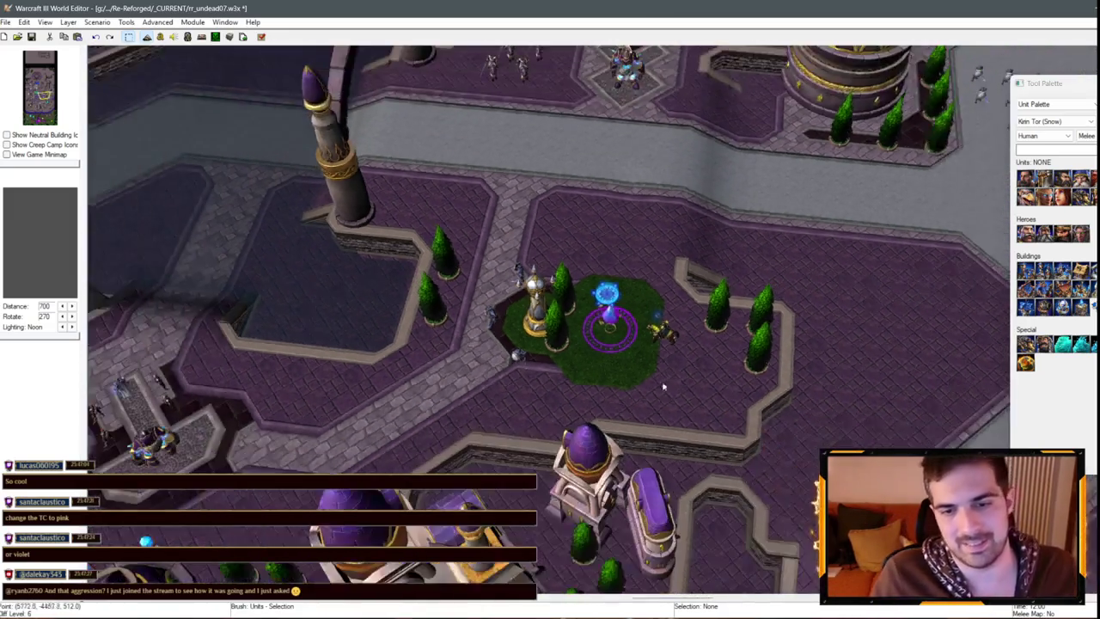
- Pan south and select the violet crystal fountain to inspect it
key("Down")
scroll(475, 198, "up", 3)
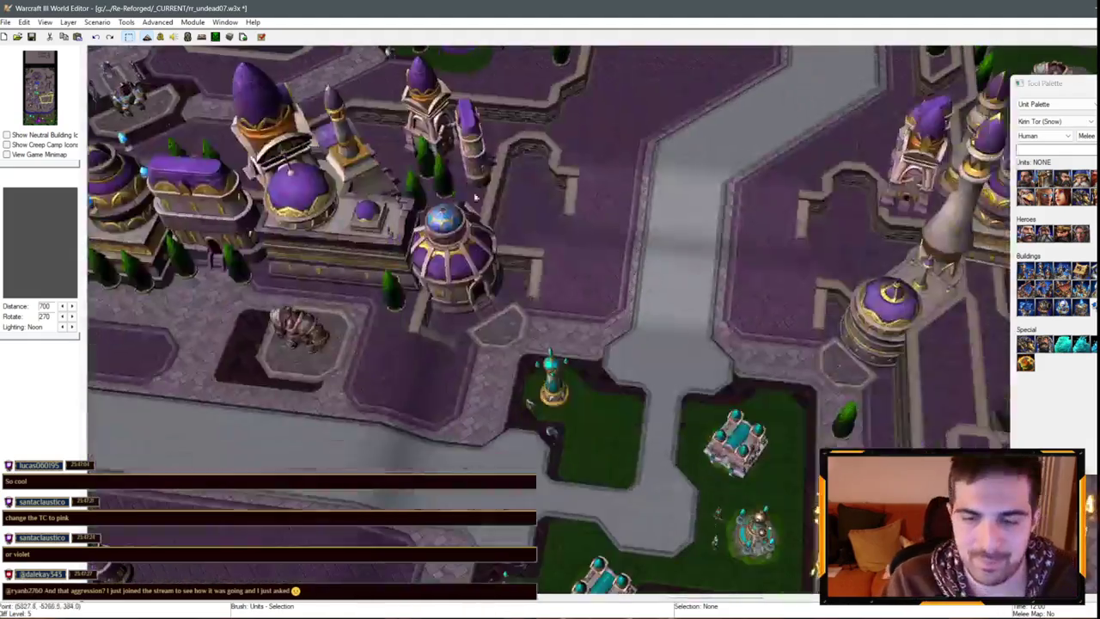
scroll(475, 198, "down", 3)
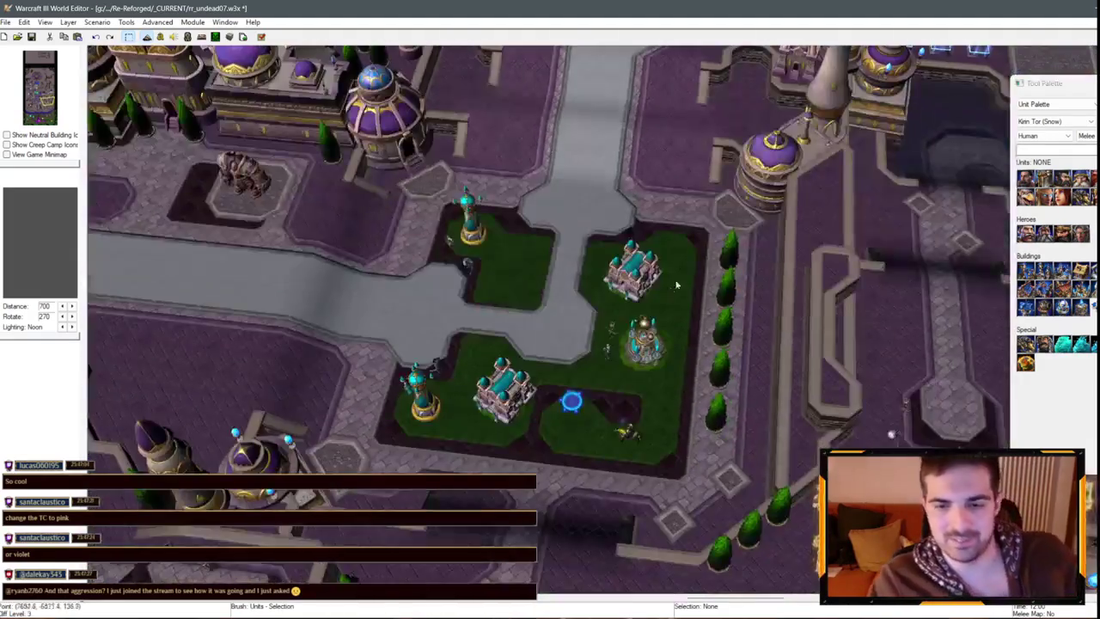
scroll(647, 262, "up", 3)
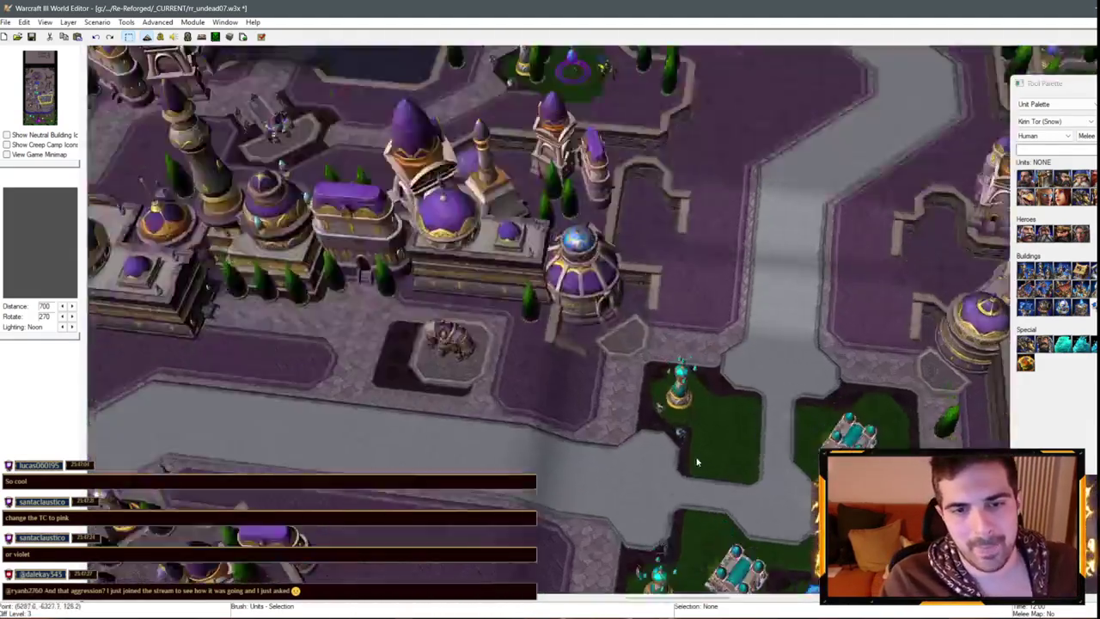
scroll(680, 378, "down", 2)
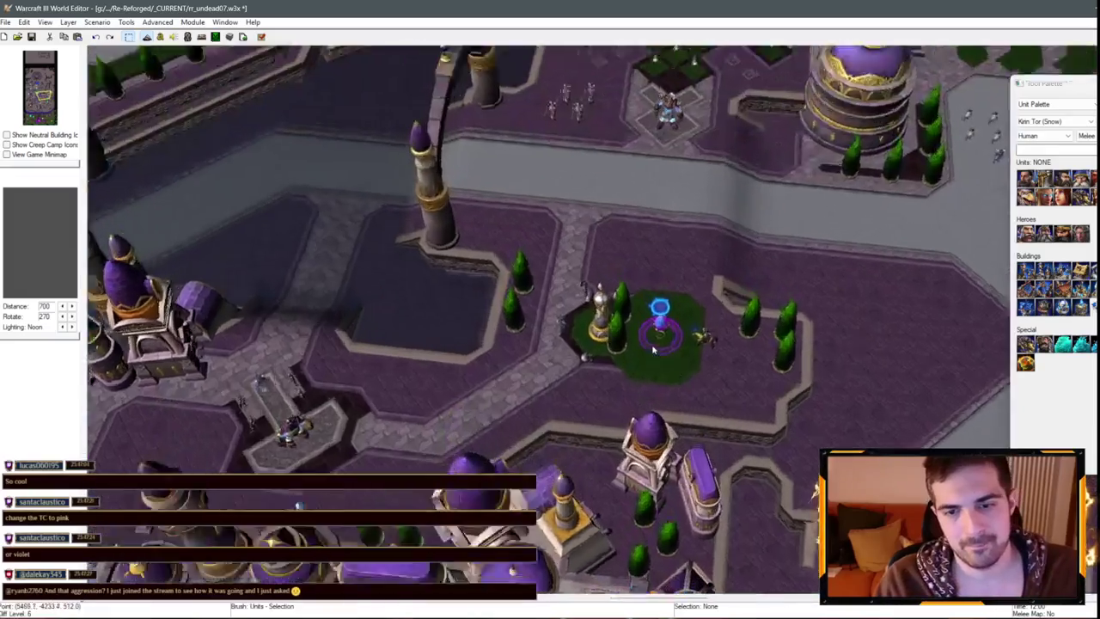
scroll(662, 326, "up", 2)
left_click(662, 327)
scroll(662, 327, "down", 2)
scroll(660, 263, "up", 2)
scroll(659, 262, "down", 2)
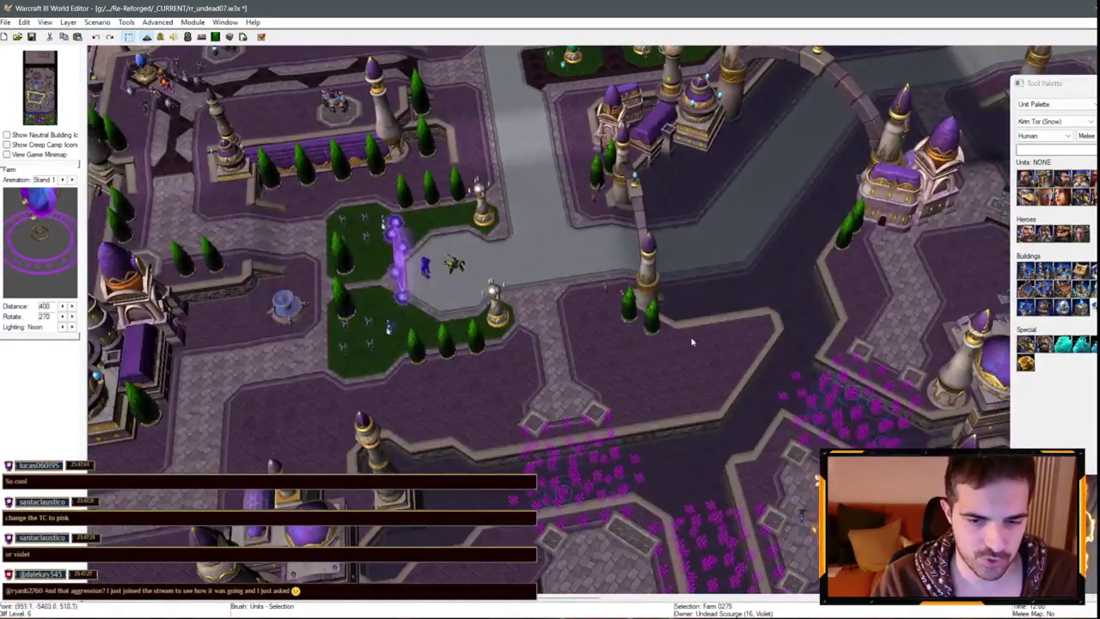
scroll(460, 195, "up", 2)
scroll(460, 195, "down", 2)
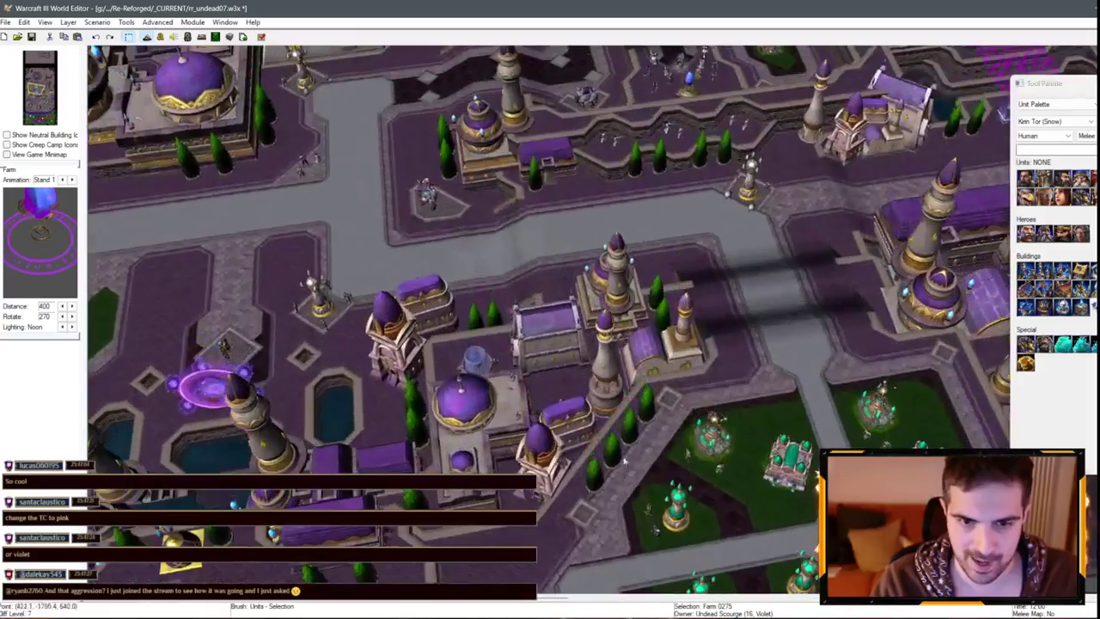
scroll(460, 194, "up", 2)
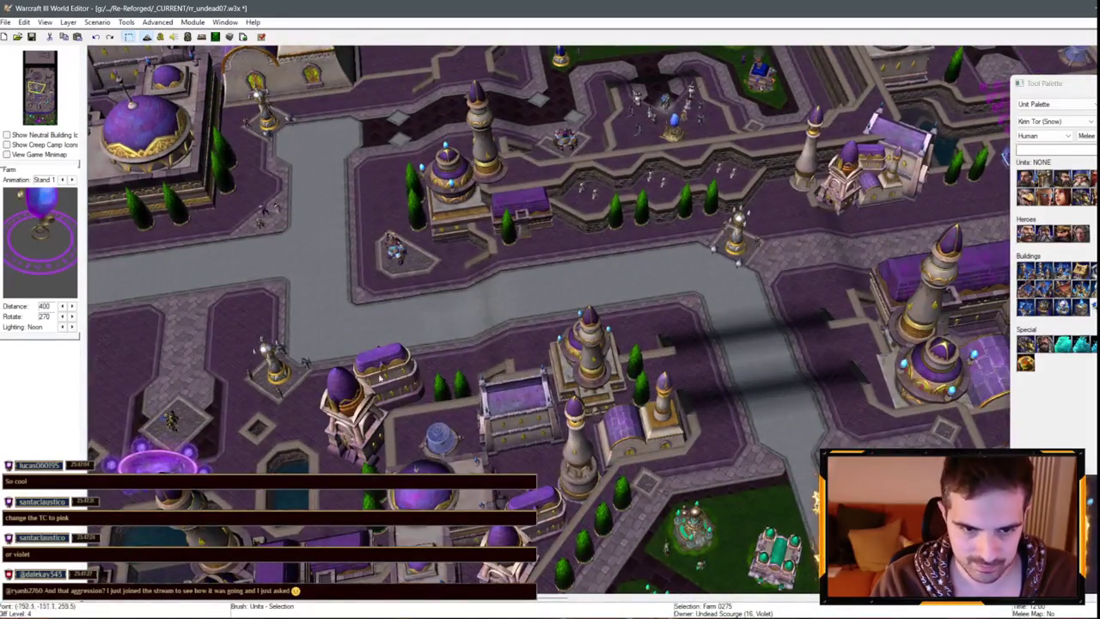
scroll(379, 376, "down", 2)
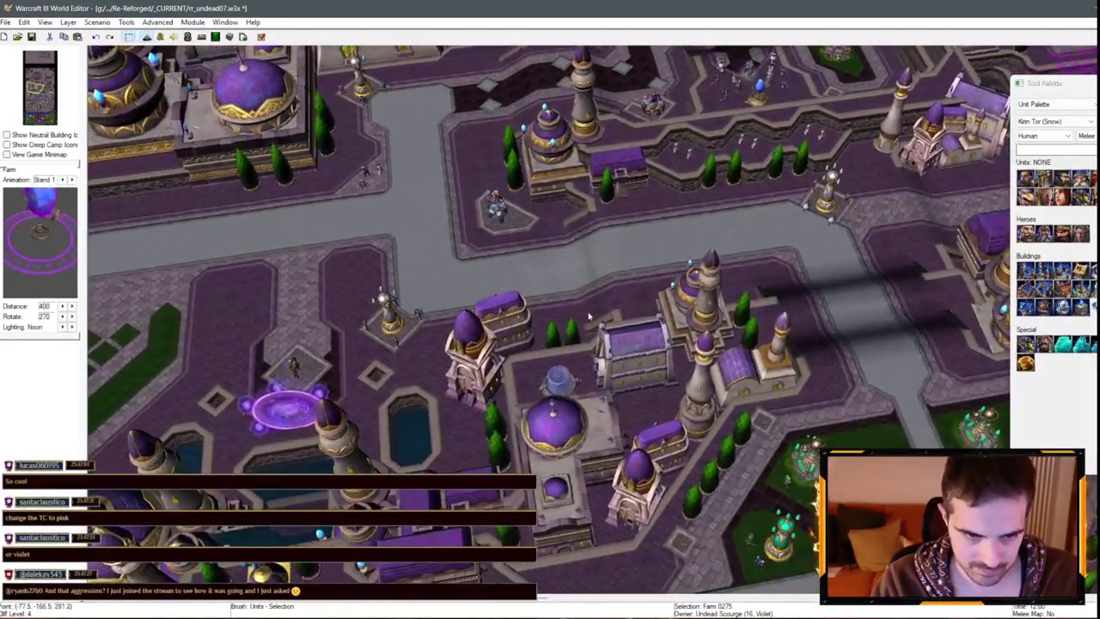
scroll(454, 349, "up", 2)
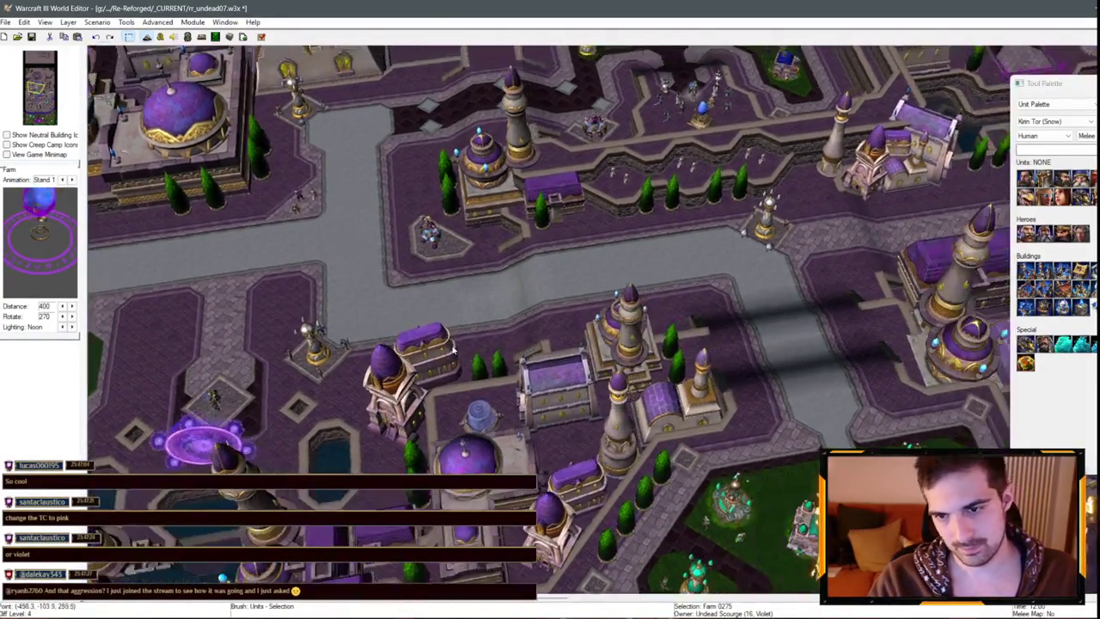
scroll(454, 349, "down", 2)
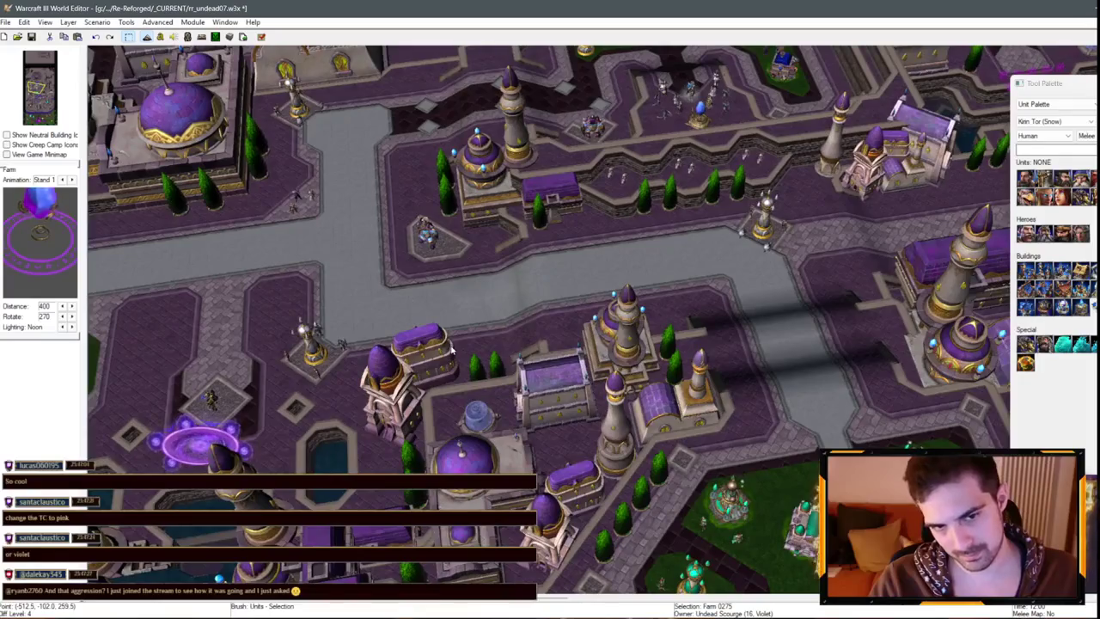
scroll(754, 285, "up", 2)
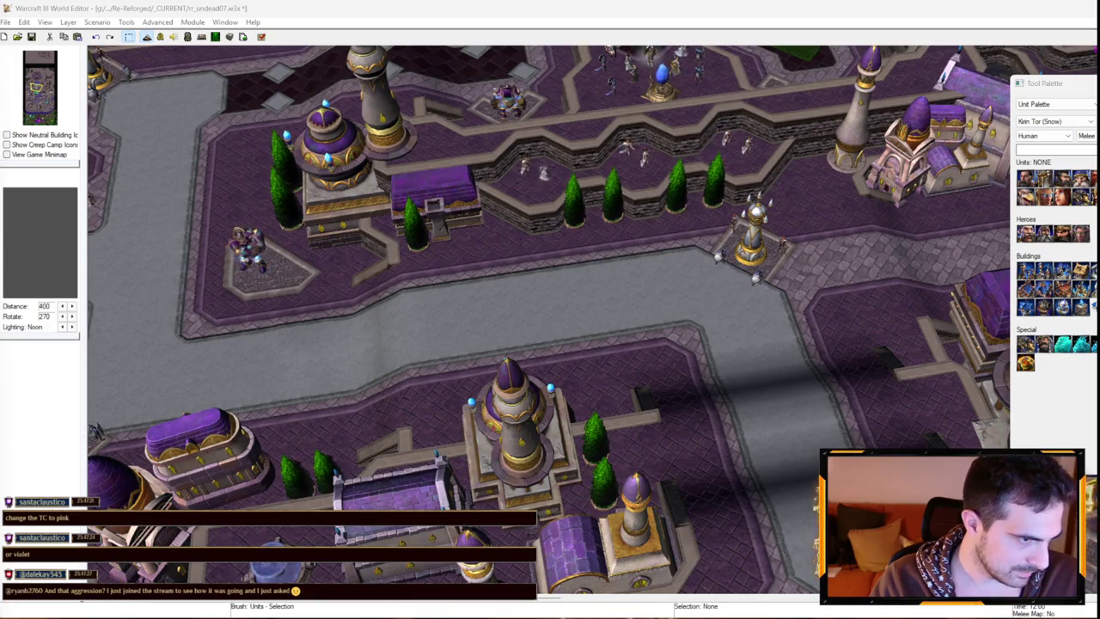
- Deselect the guard tower and select the violet crystal farm on the roadside square
left_click(786, 262)
scroll(785, 262, "down", 5)
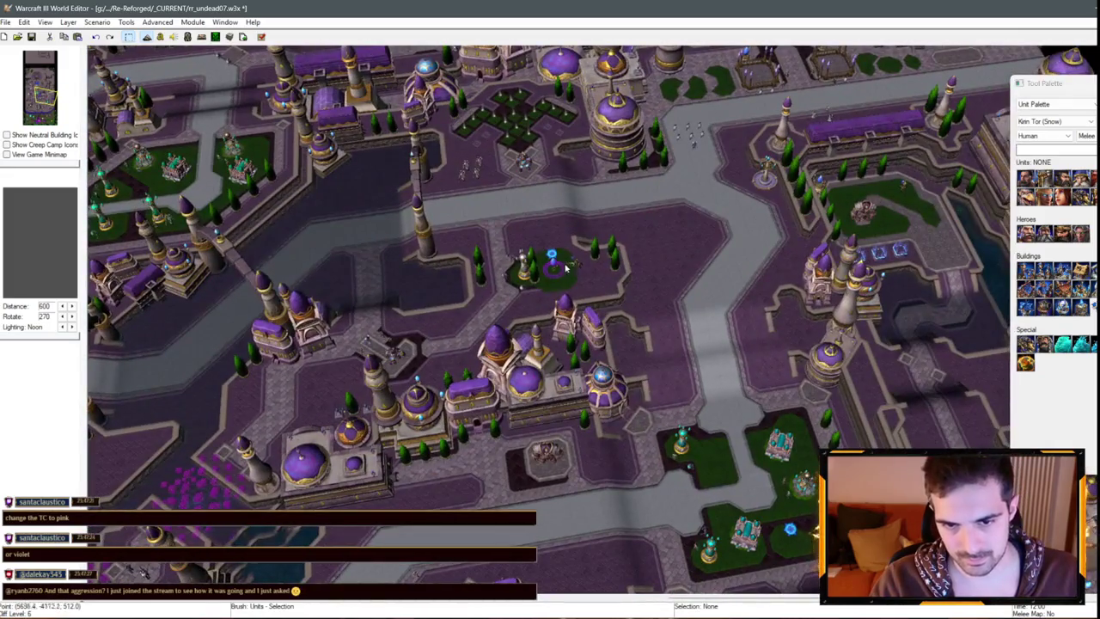
scroll(445, 233, "up", 5)
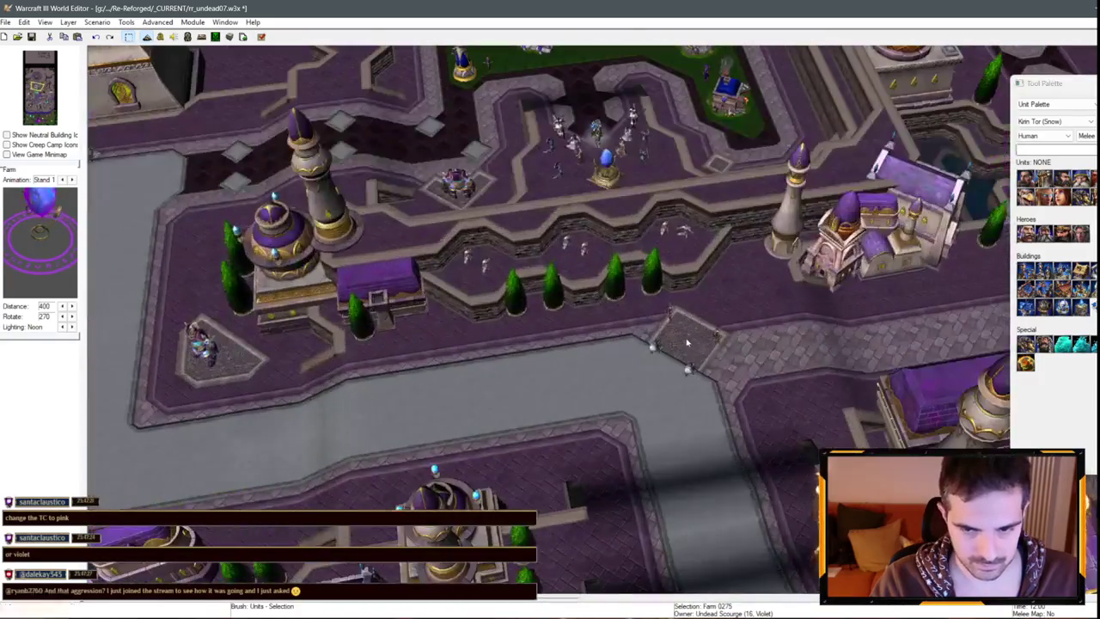
left_click(690, 343)
scroll(690, 343, "down", 5)
- Pan across the city and inspect the crystal farm beside the road
scroll(455, 389, "up", 5)
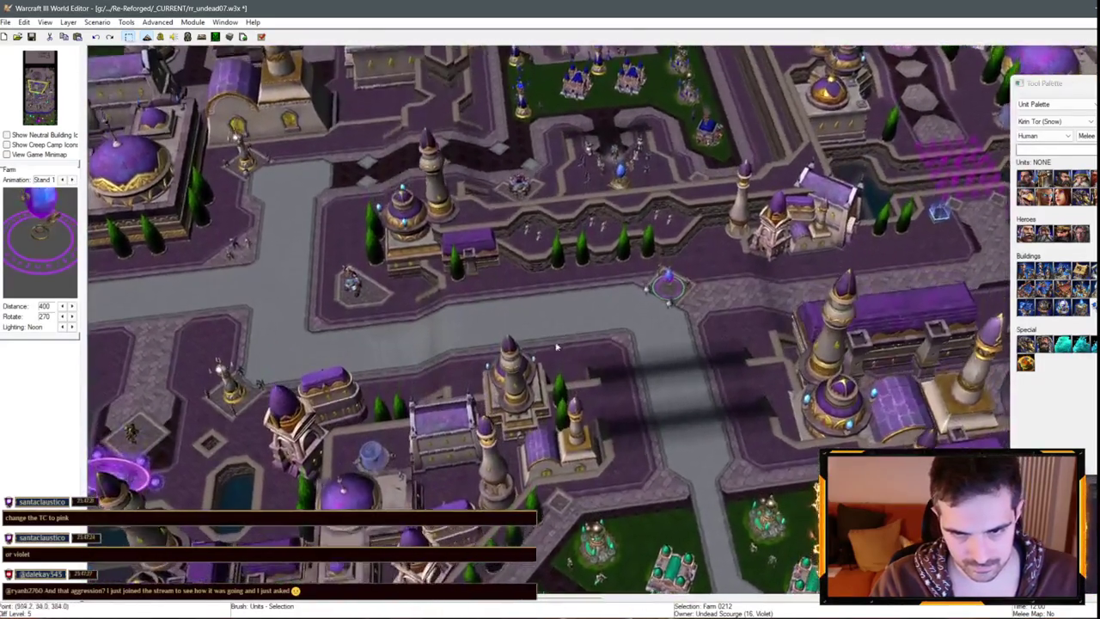
scroll(455, 389, "down", 3)
scroll(367, 272, "up", 3)
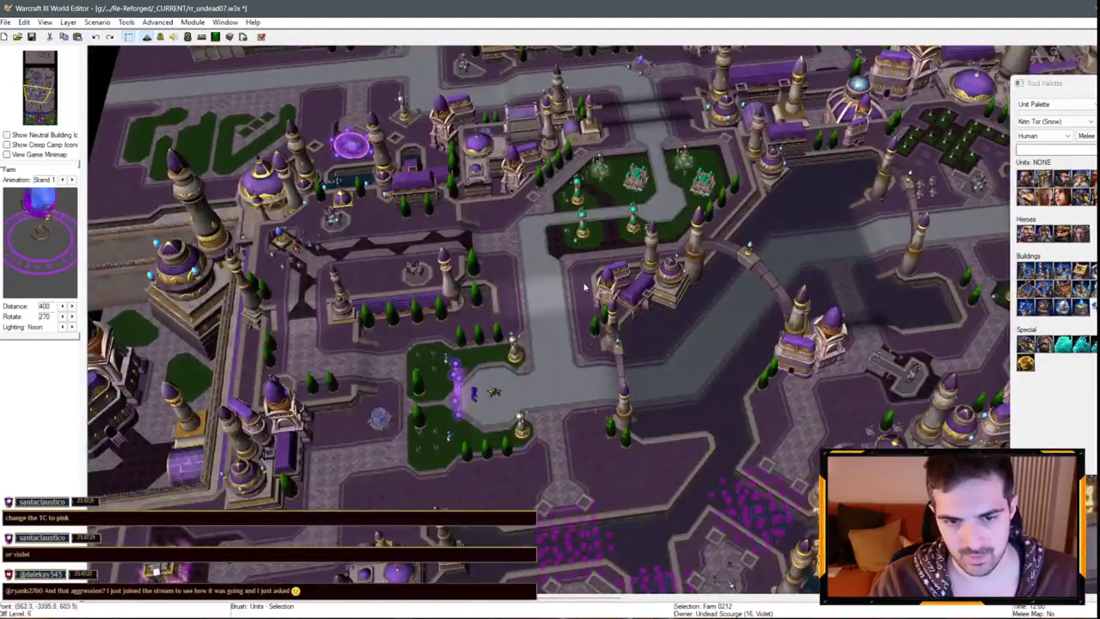
scroll(367, 272, "down", 3)
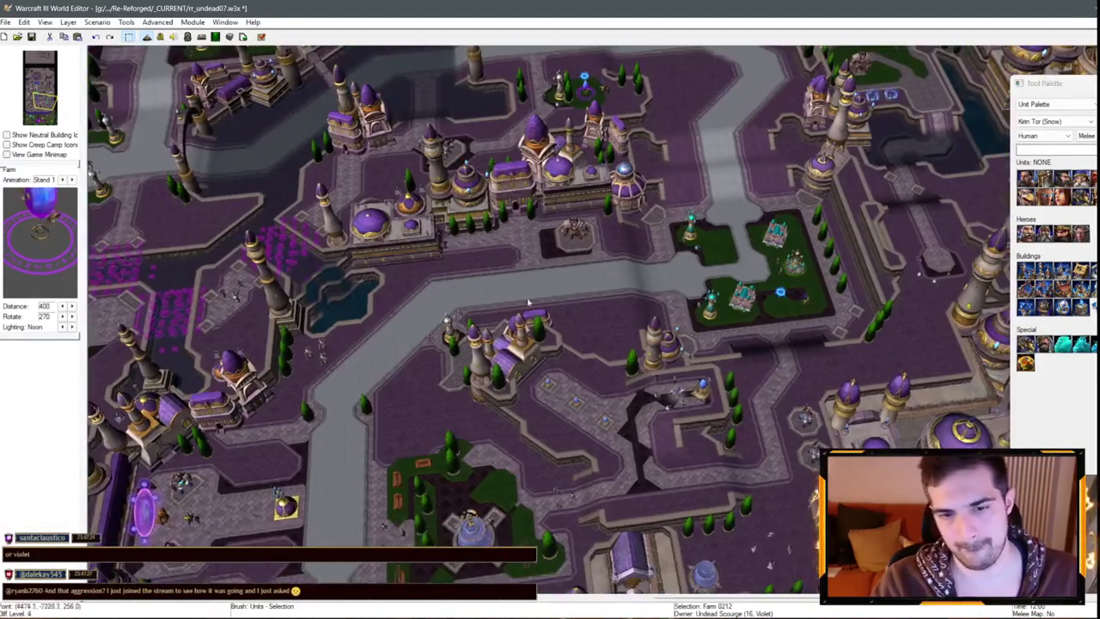
scroll(797, 230, "up", 3)
key("Up")
key("Up")
key("Up")
key("Right")
key("Right")
key("Right")
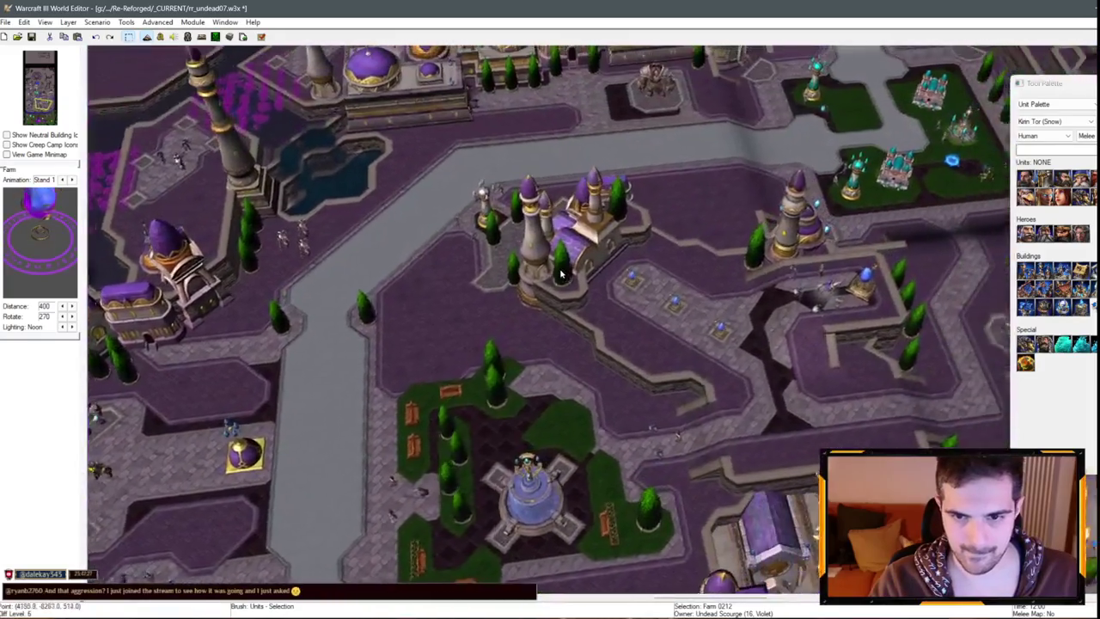
key("Left")
key("Left")
key("Left")
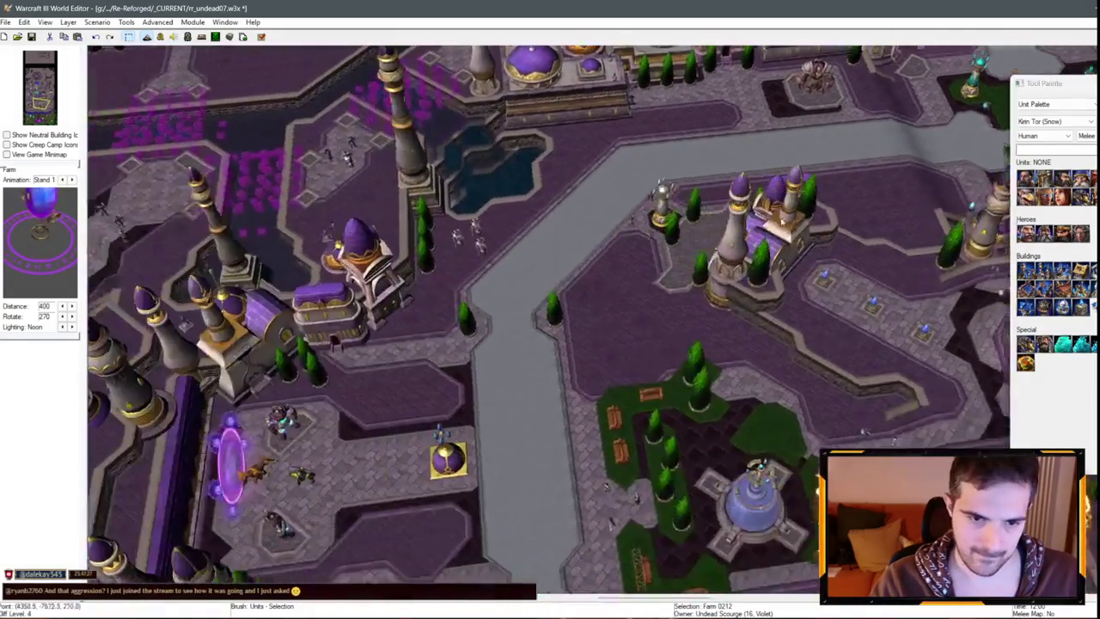
scroll(626, 186, "up", 3)
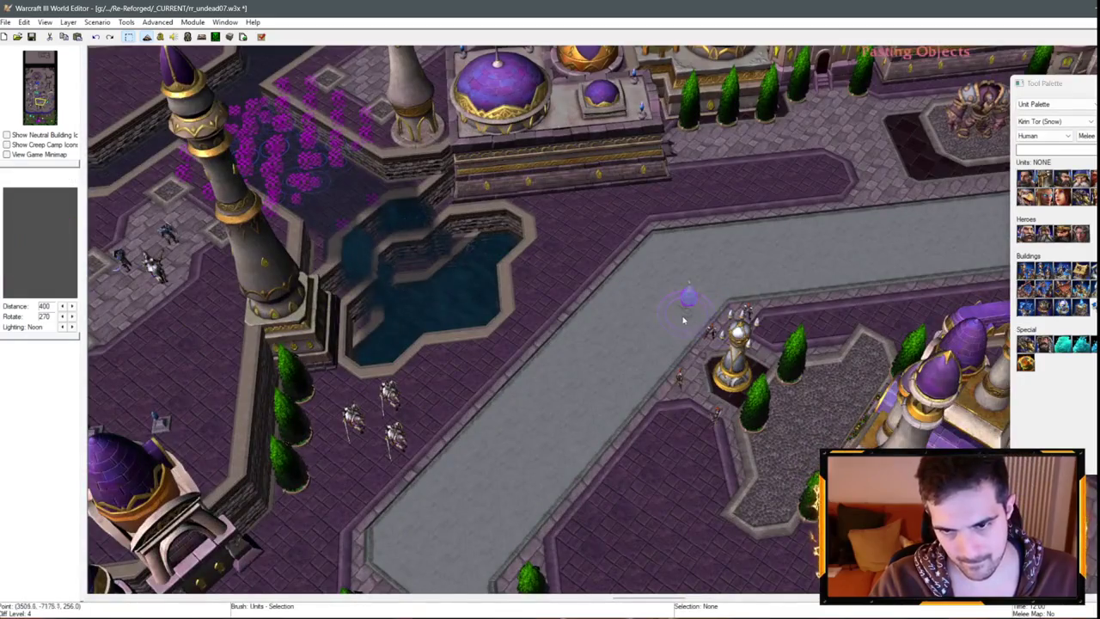
left_click(735, 343)
scroll(684, 332, "down", 2)
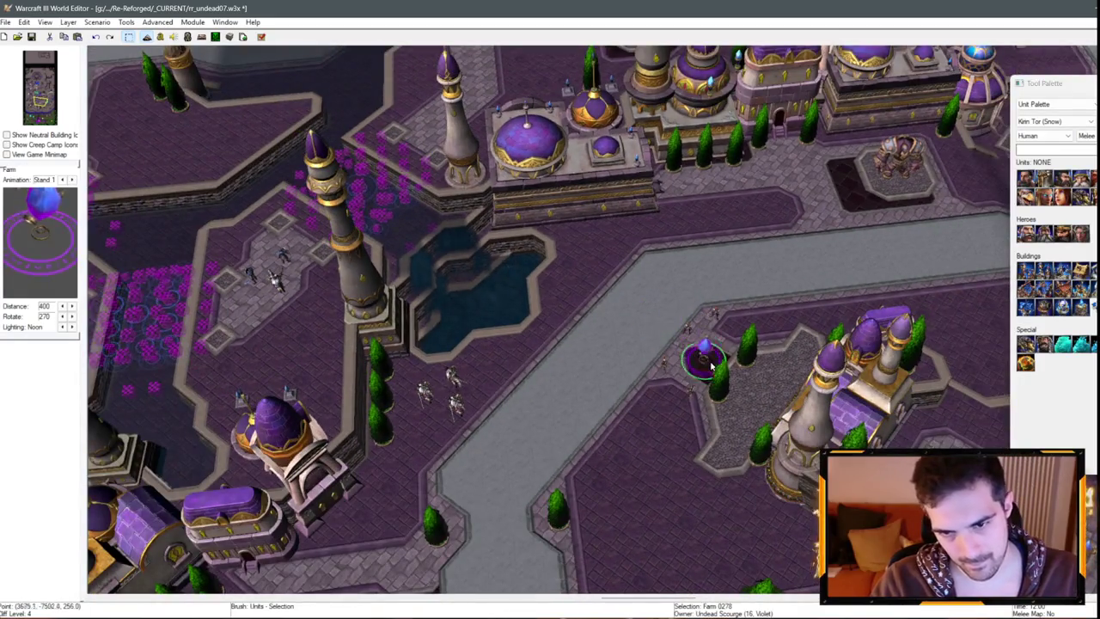
right_click(703, 365)
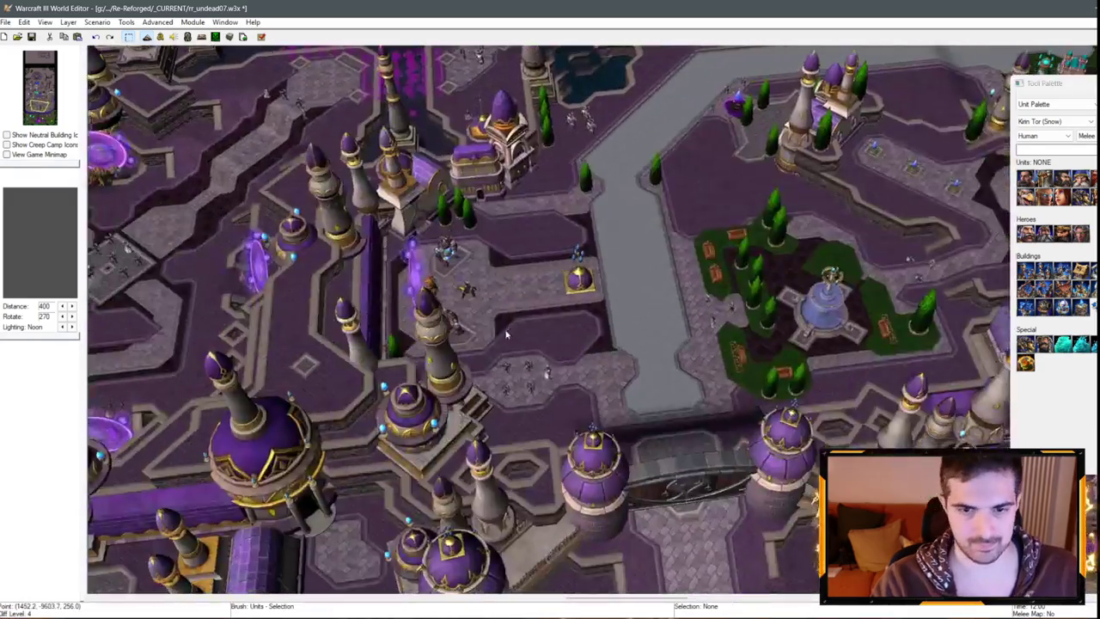
- Pan north-west, then back south-west toward the road, and deselect the farm
key("Up")
key("Left")
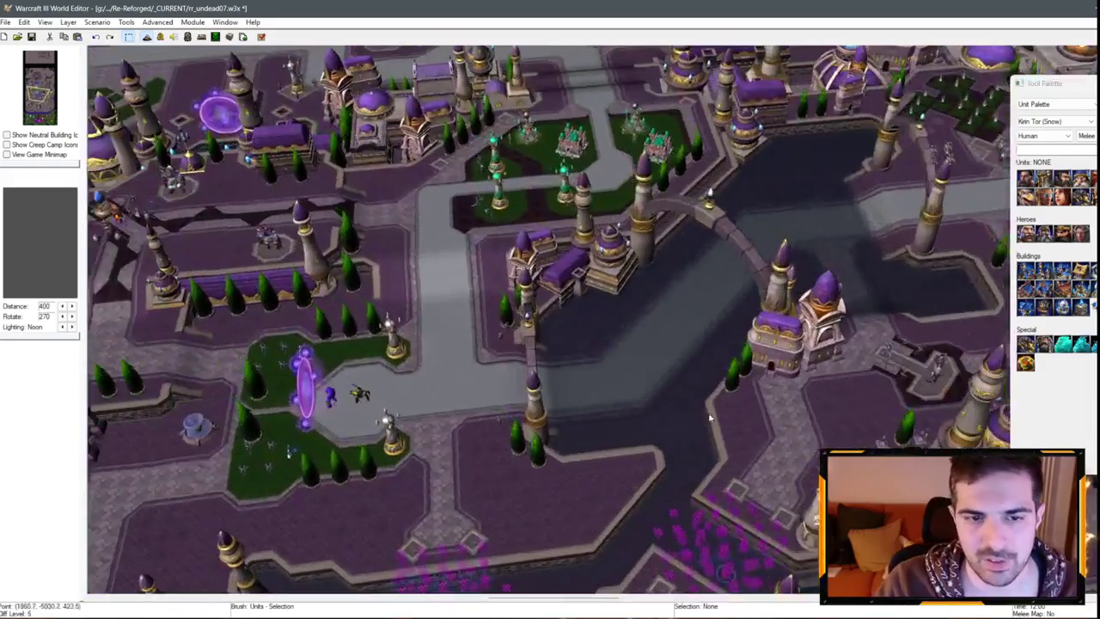
key("Up")
key("Left")
key("Up")
key("Left")
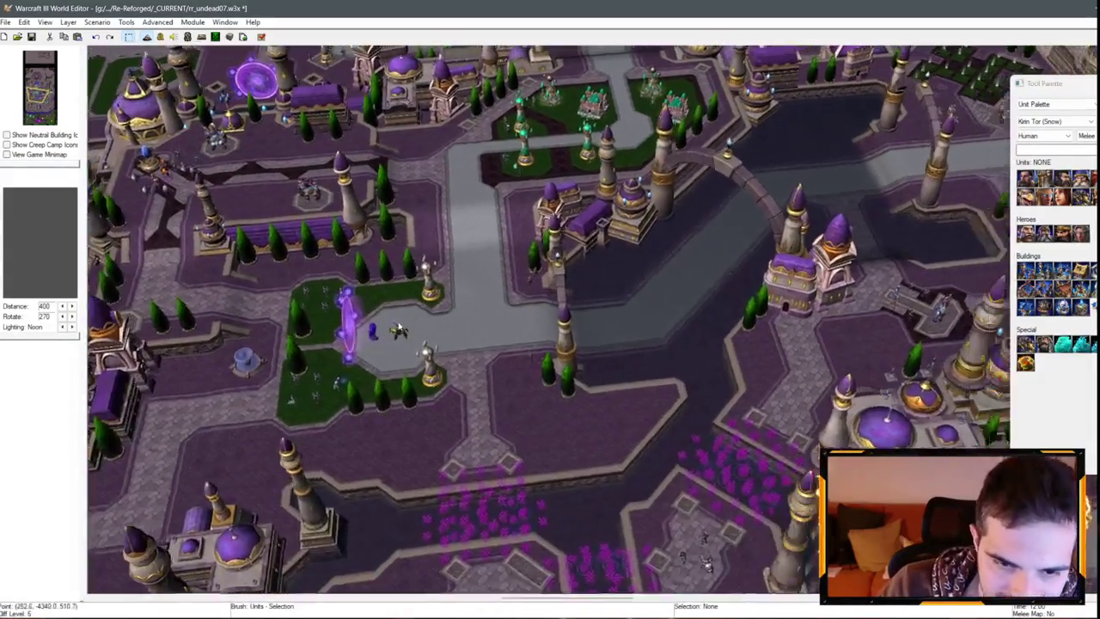
key("Up")
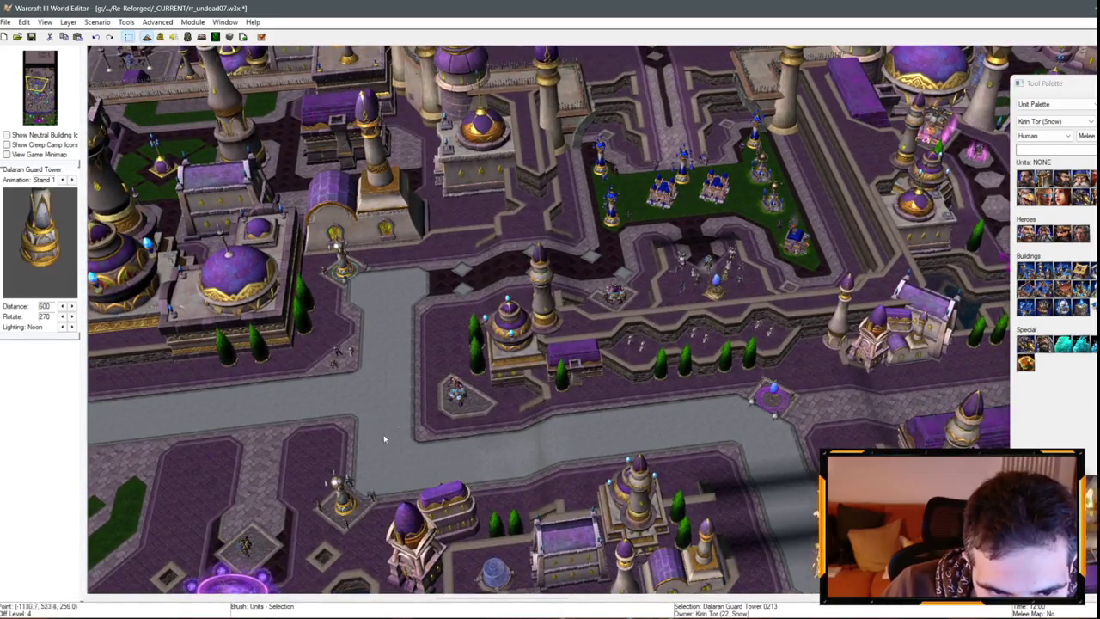
scroll(384, 439, "up", 2)
key("Down")
key("Left")
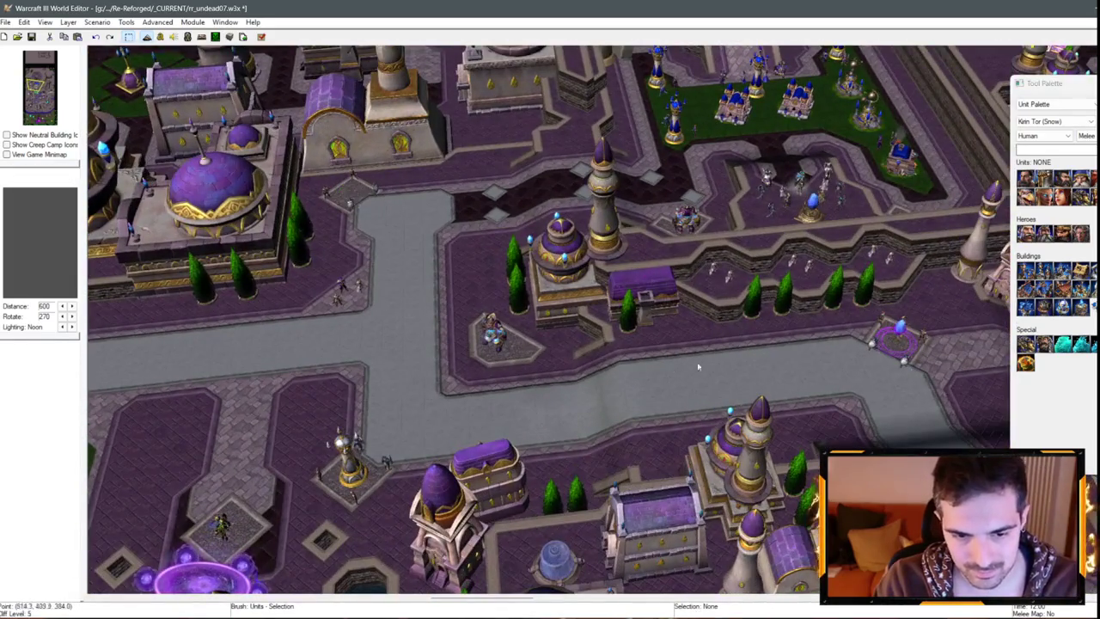
left_click(357, 203)
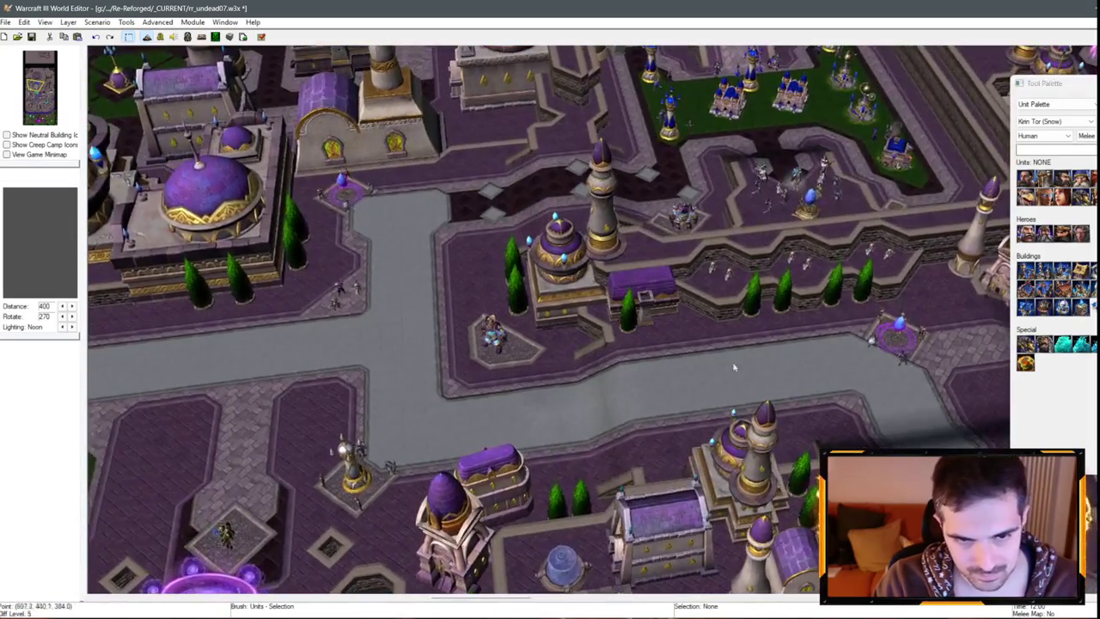
- Pan east along the road and delete the stray Footman from the map
scroll(735, 368, "up", 2)
key("Right")
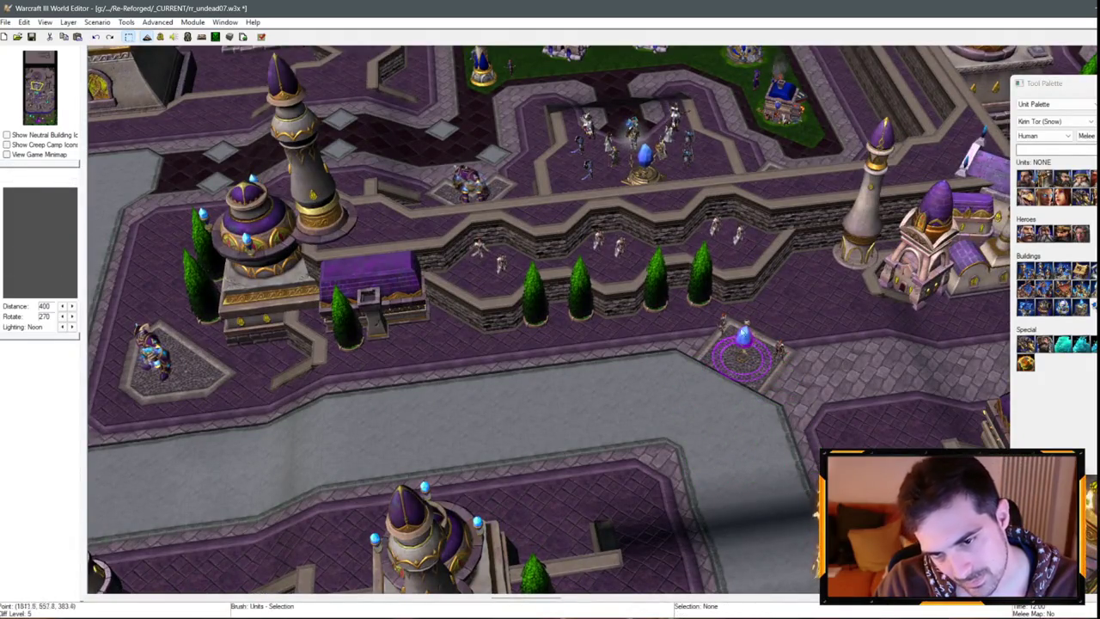
left_click(723, 326)
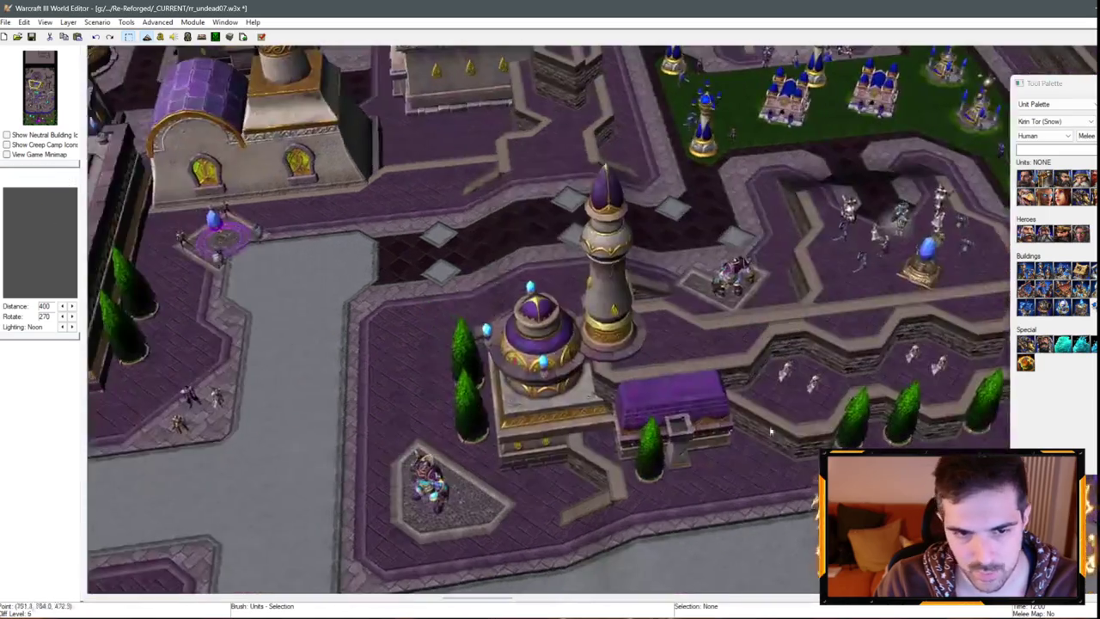
key("Right")
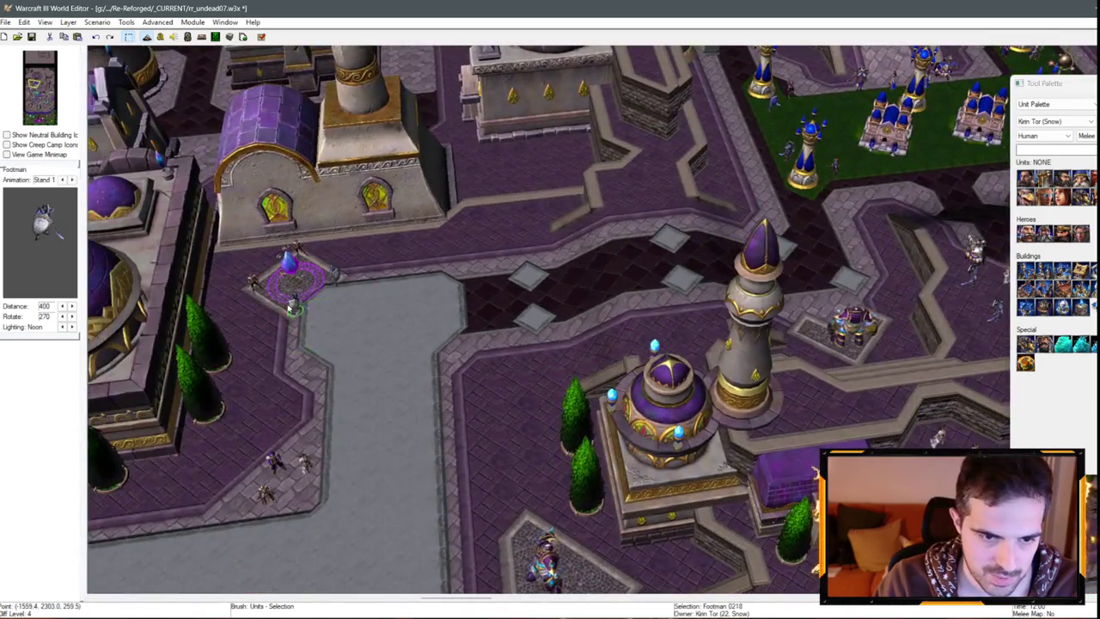
key("Delete")
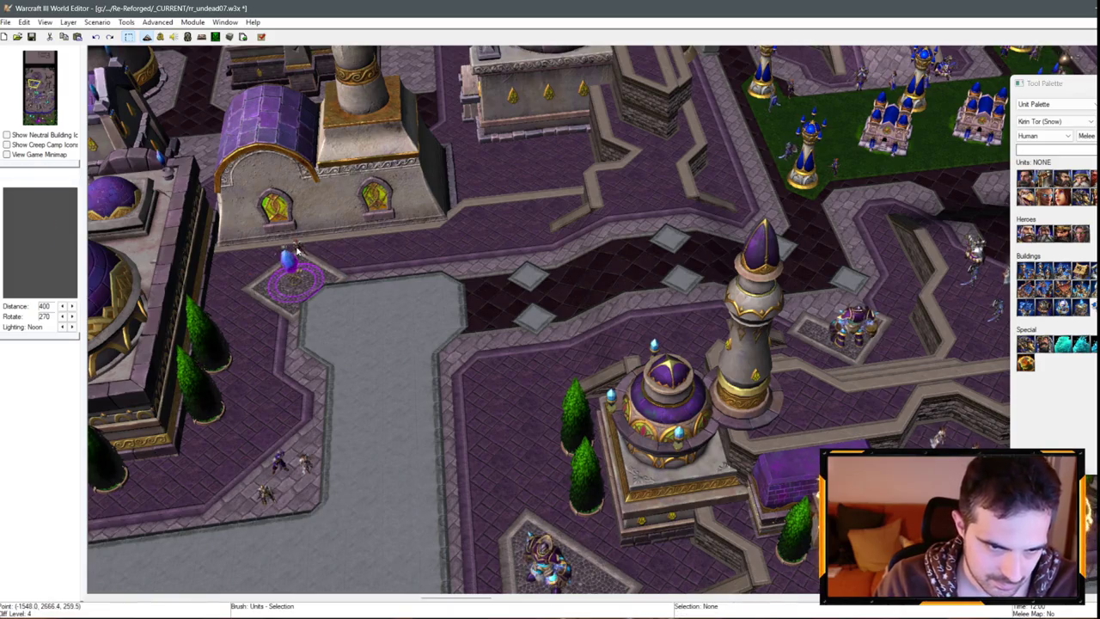
key("Down")
key("Right")
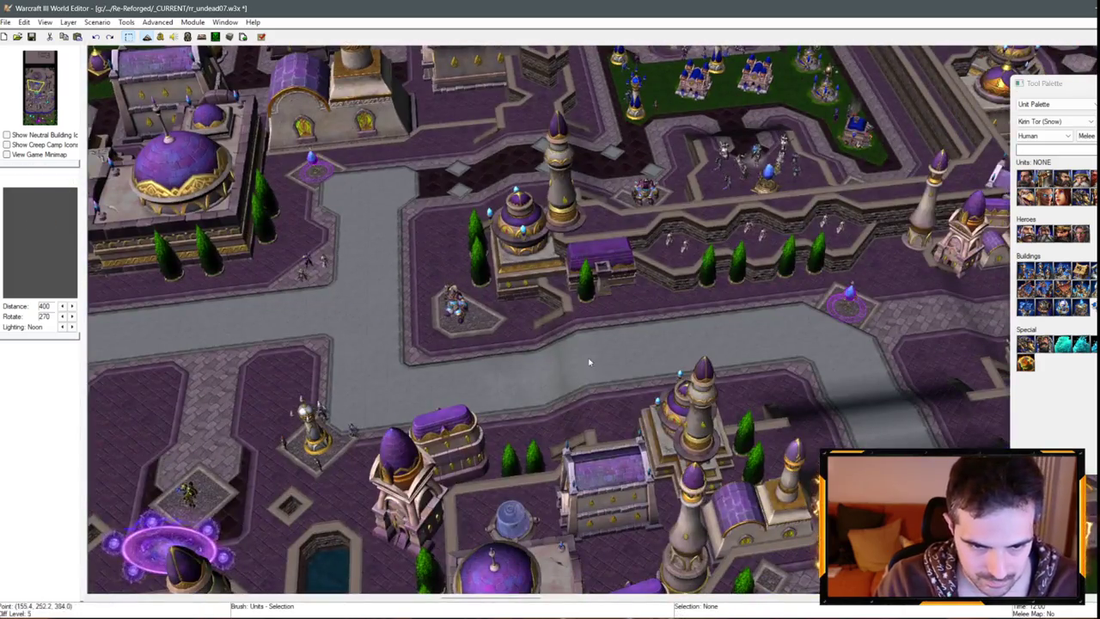
key("Down")
key("Right")
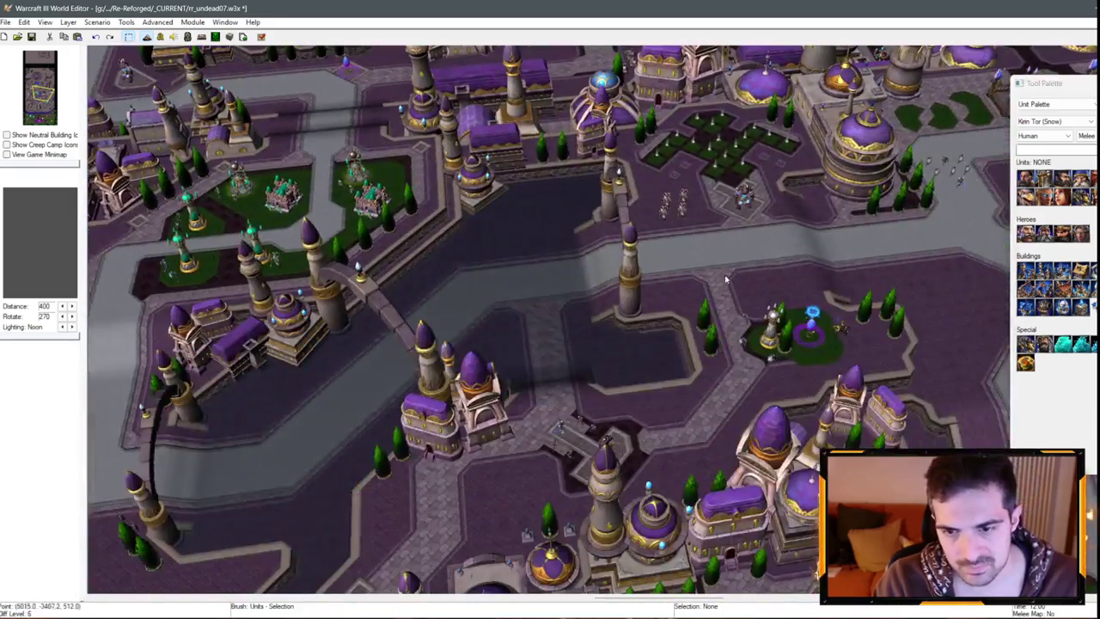
scroll(725, 280, "up", 5)
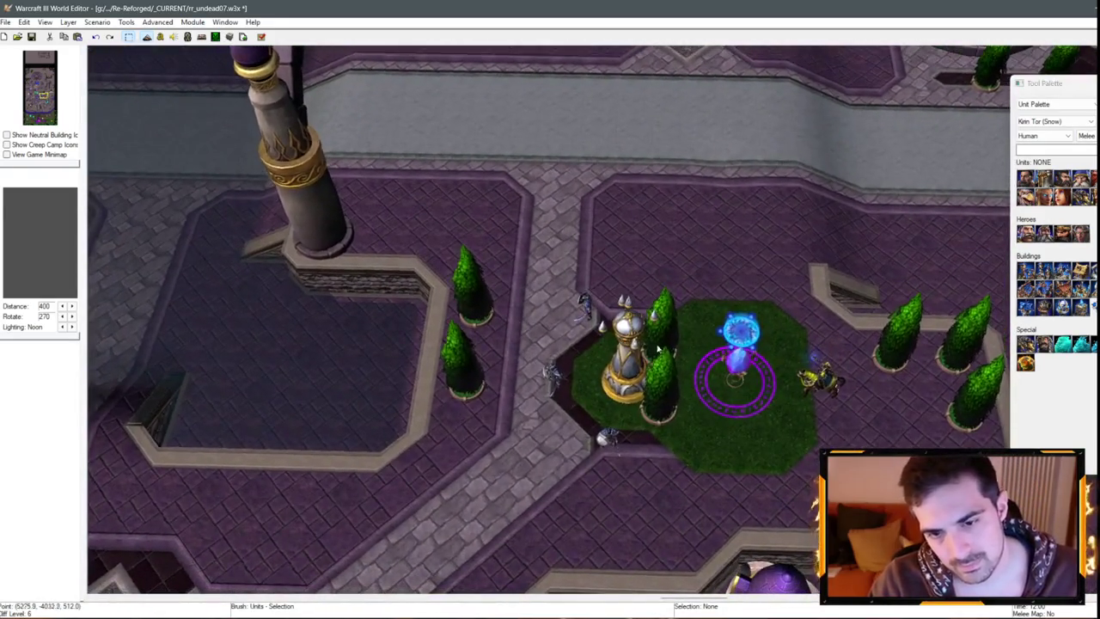
- Delete the scout tower from the grassy plaza and switch to the Doodad Palette
left_click(628, 352)
key("Delete")
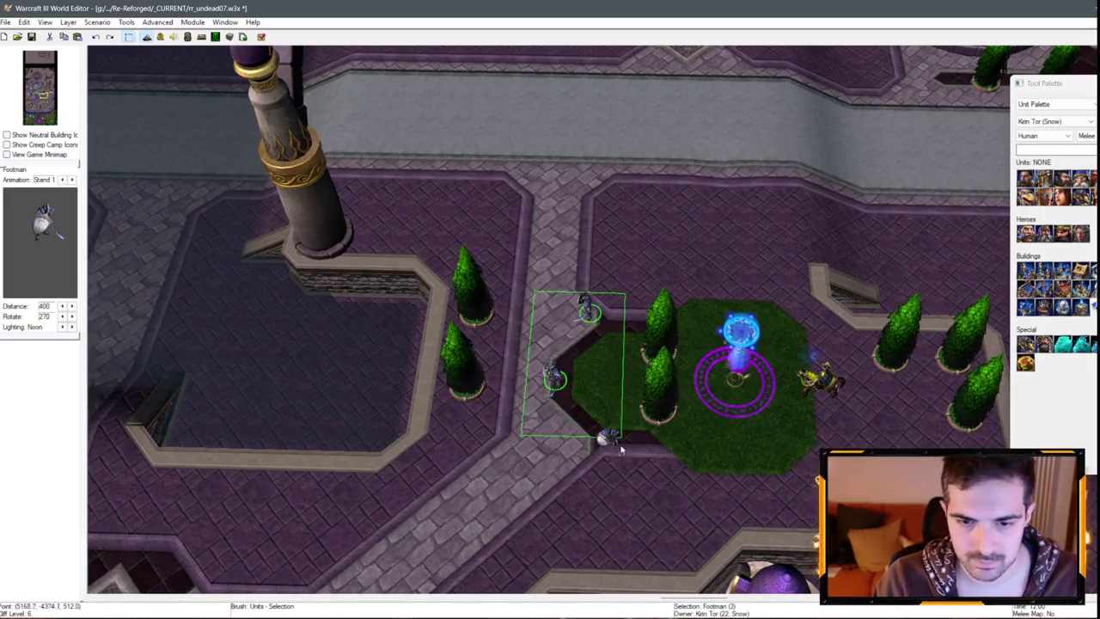
left_click(1021, 103)
left_click(1044, 127)
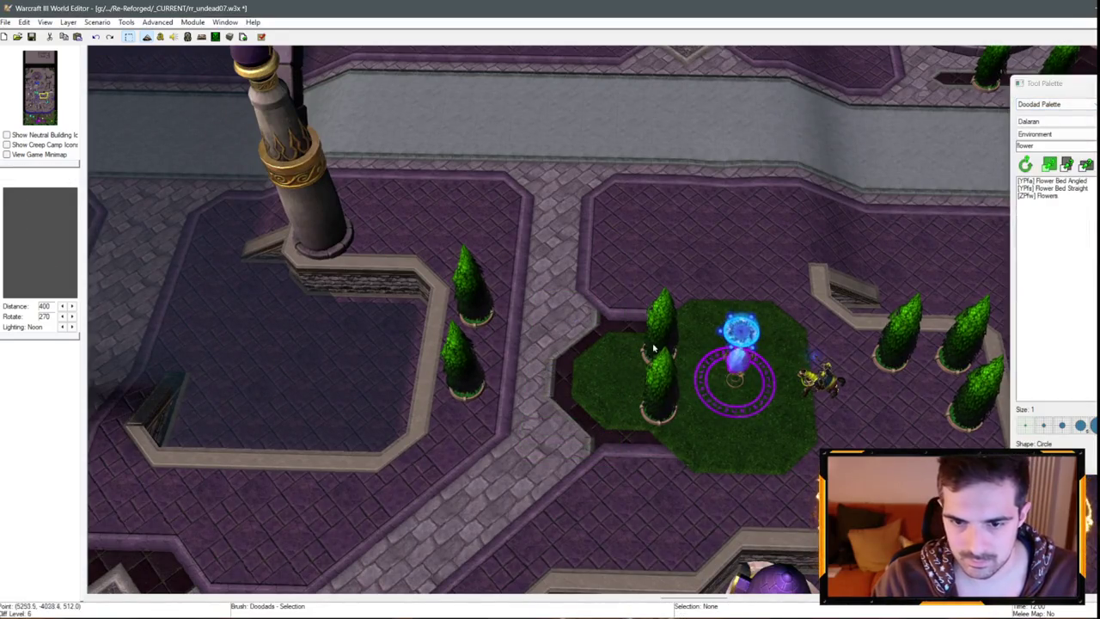
- Move the upper cypress tree onto the grass and clear the planter selection
left_click_drag(655, 355, 610, 380)
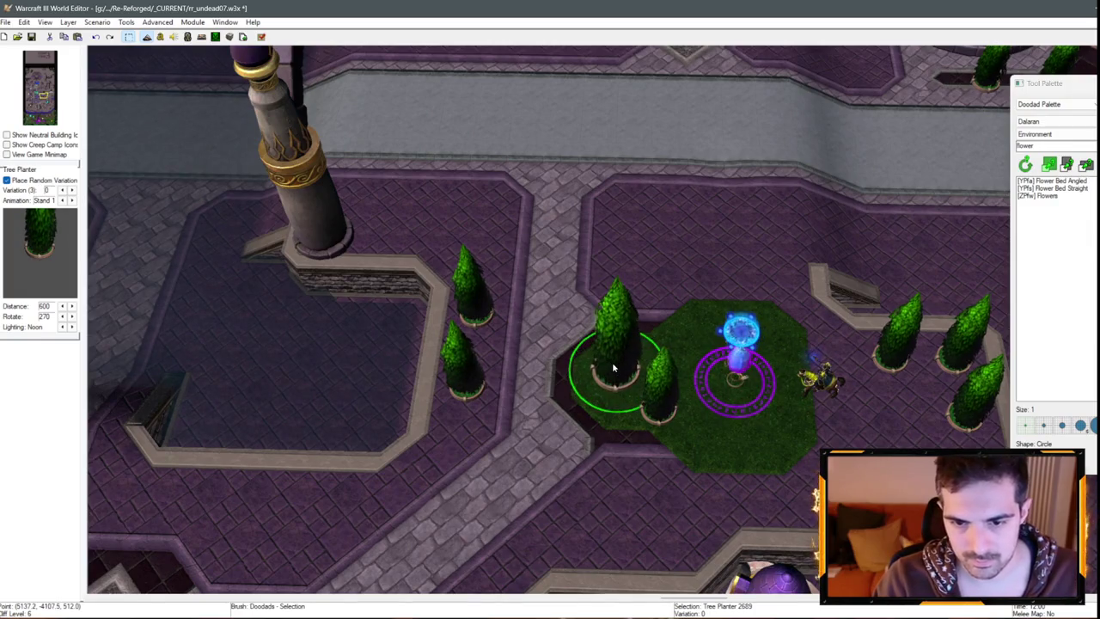
key("Escape")
scroll(663, 394, "down", 6)
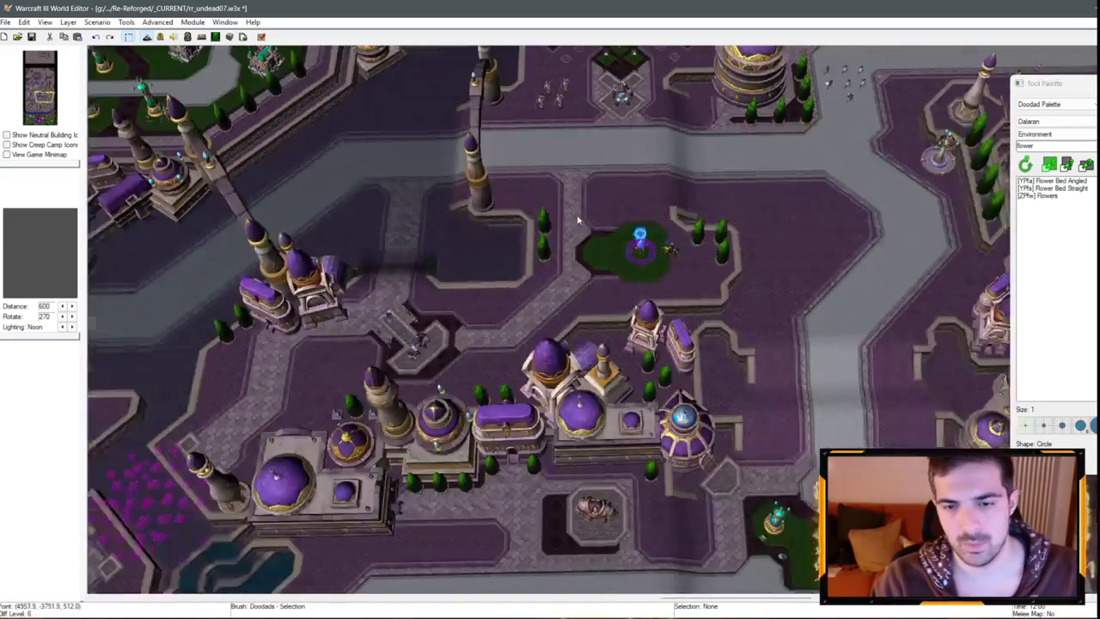
scroll(577, 221, "down", 3)
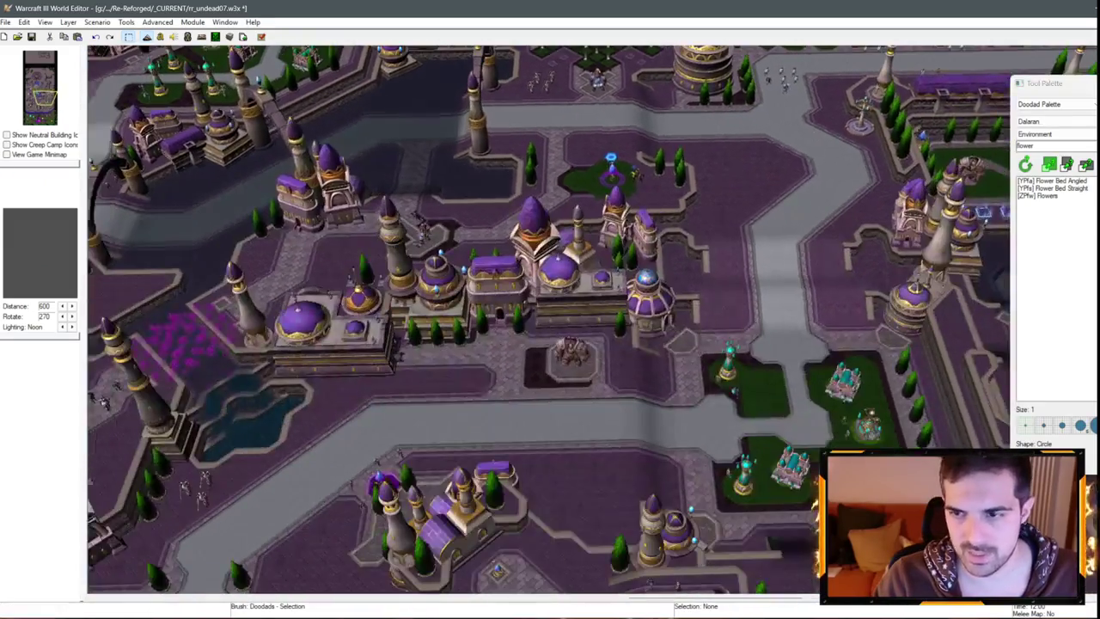
left_click(1040, 122)
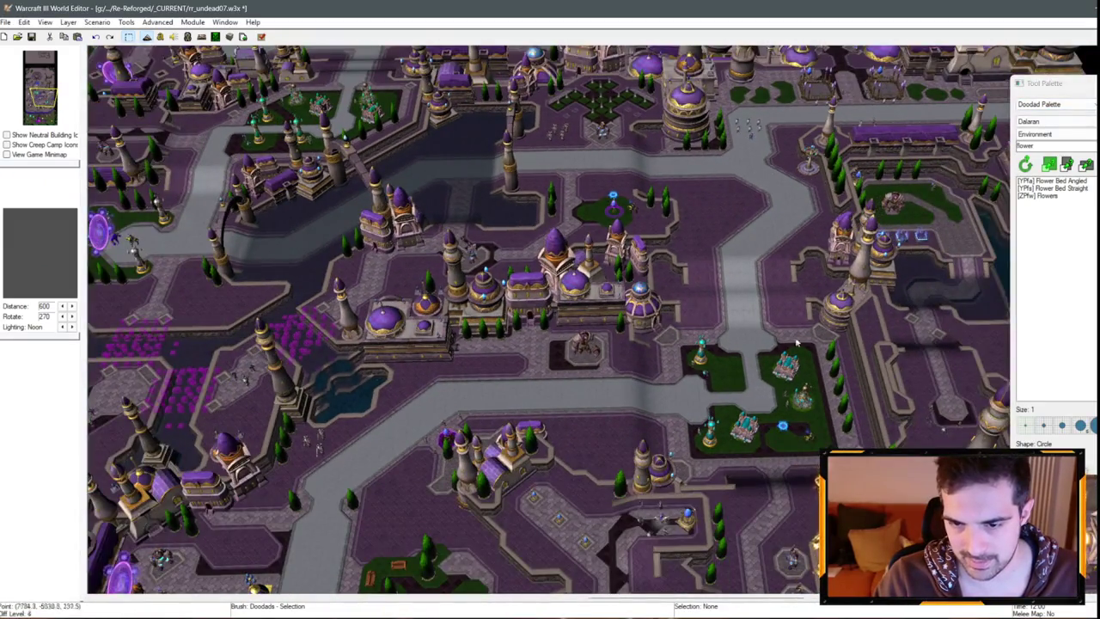
scroll(797, 343, "up", 5)
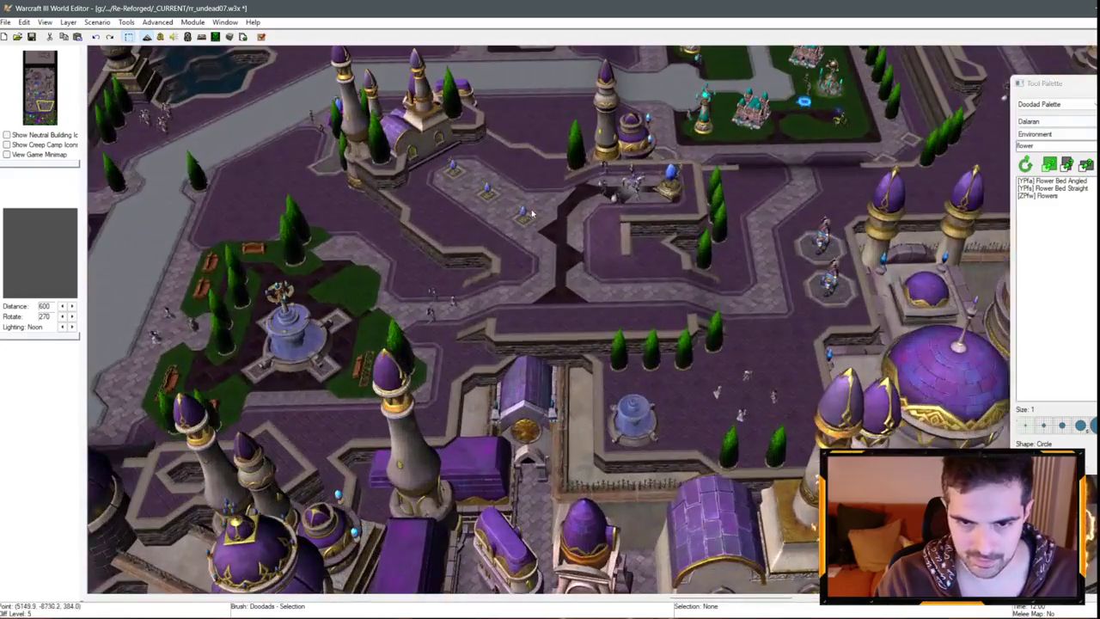
- Inspect the garden fountains, then nudge the cypress tree down a little
left_click(632, 318)
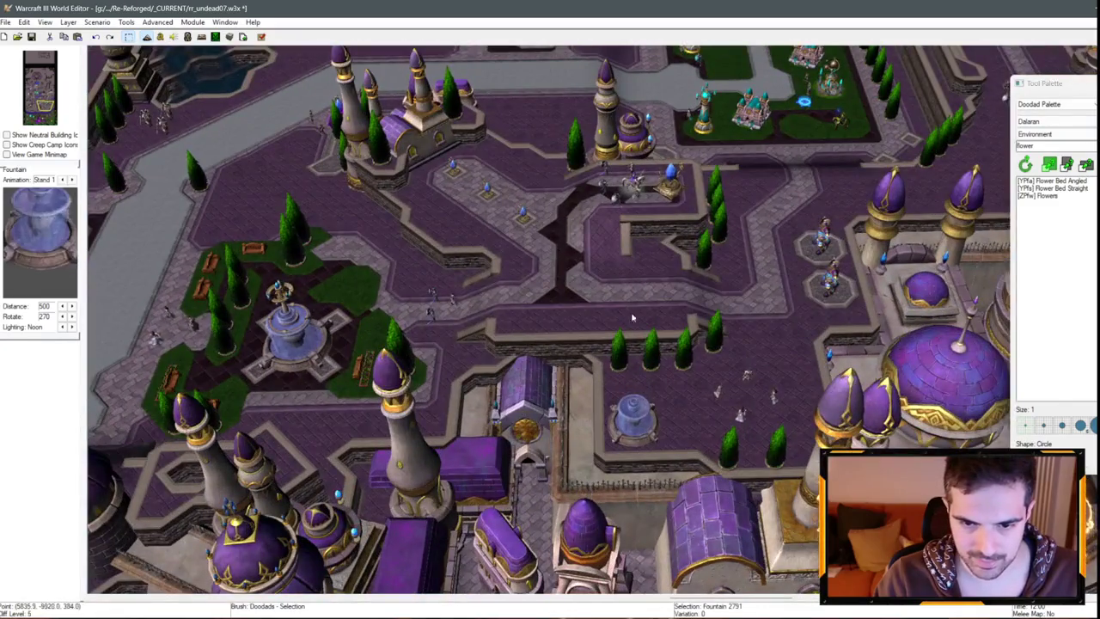
scroll(690, 412, "up", 5)
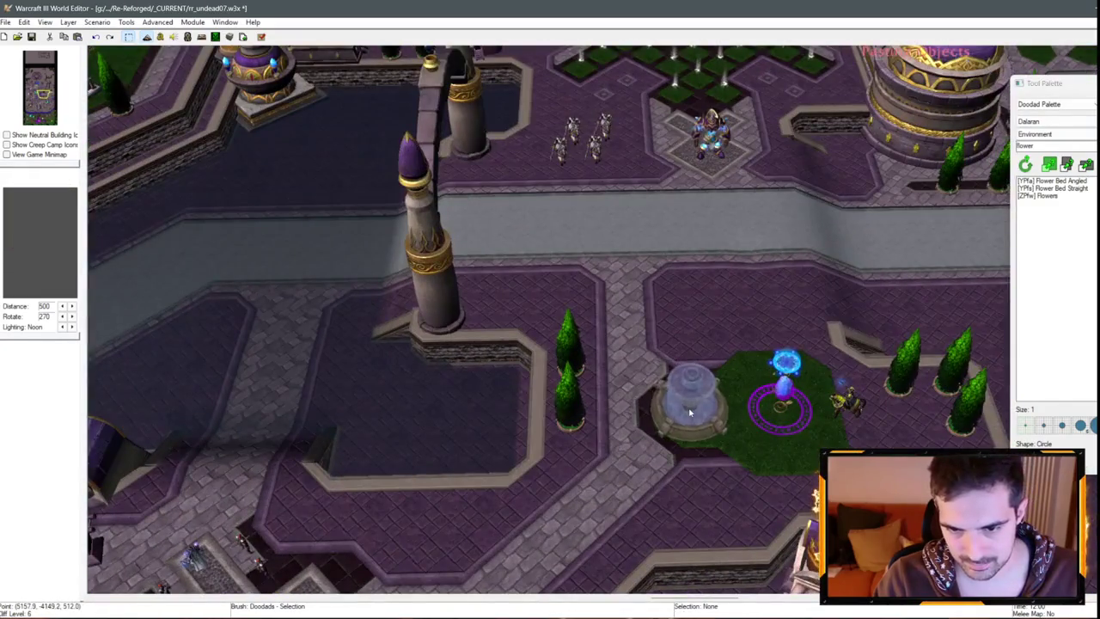
left_click(693, 397)
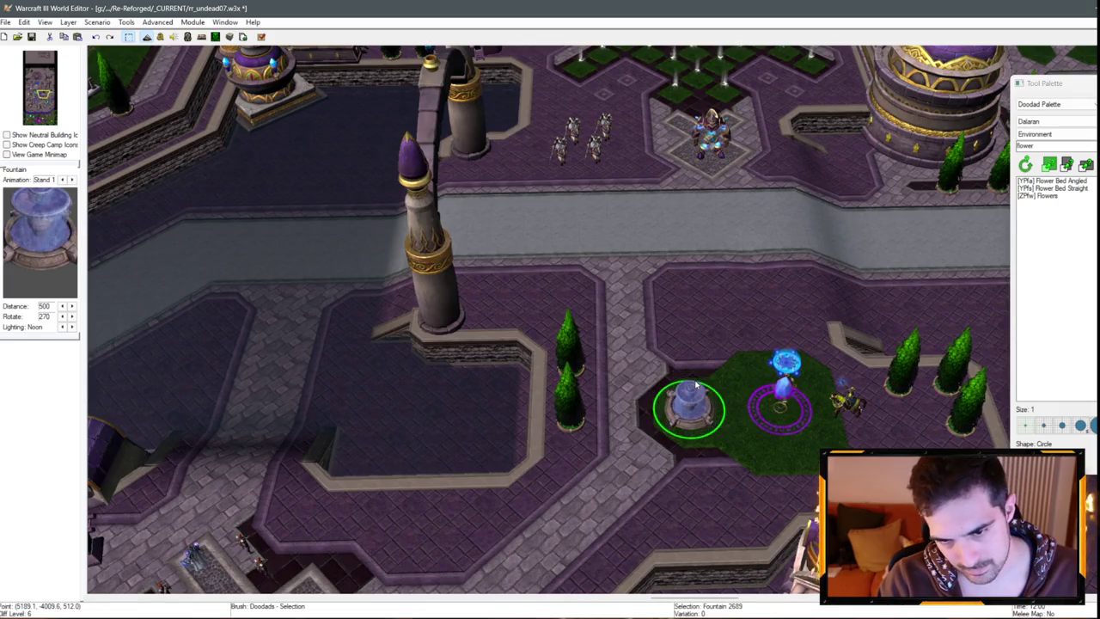
left_click(691, 293)
scroll(691, 293, "down", 2)
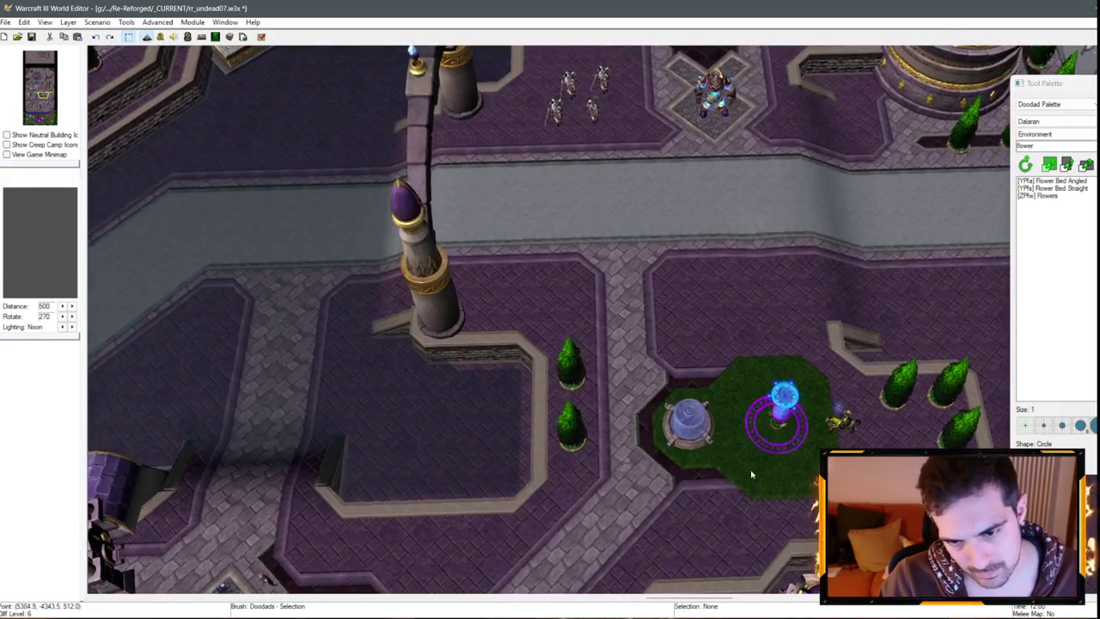
scroll(371, 308, "down", 3)
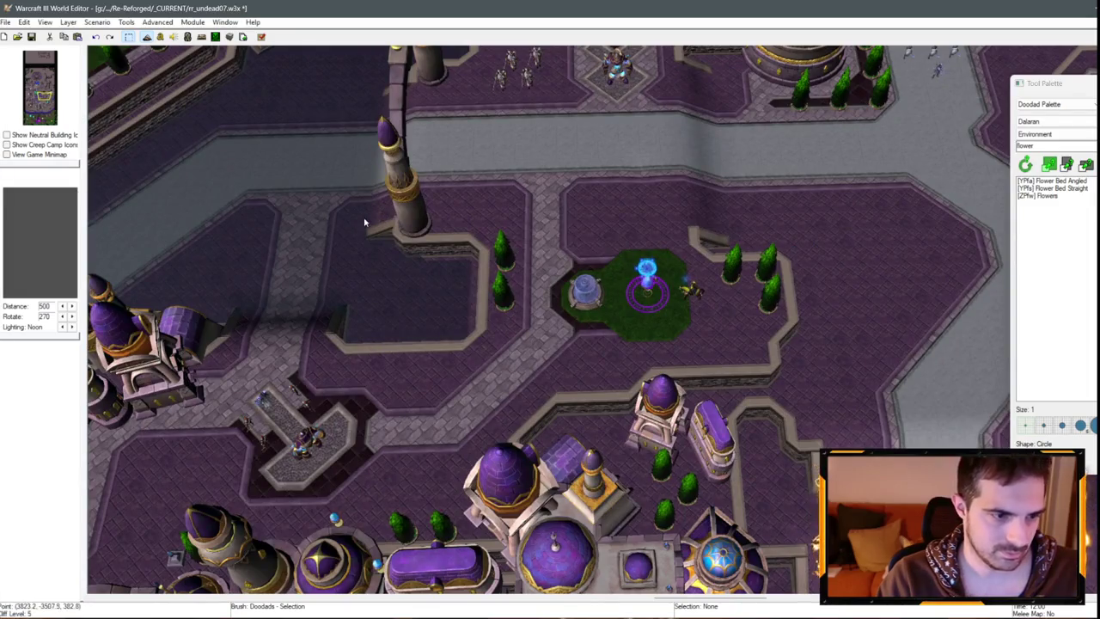
scroll(365, 223, "down", 3)
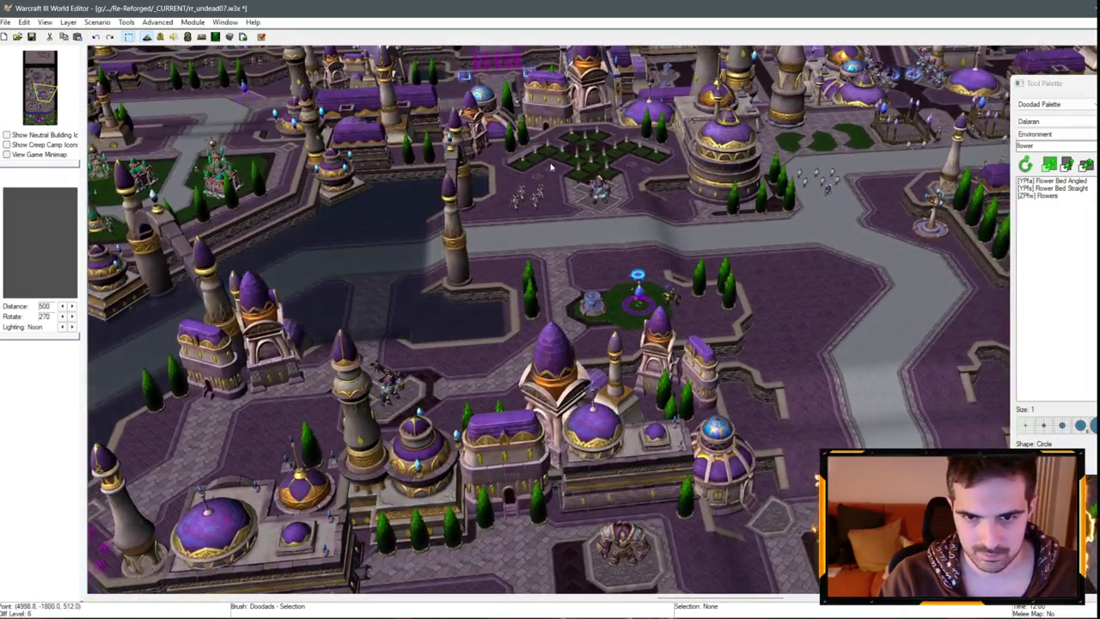
scroll(597, 338, "up", 5)
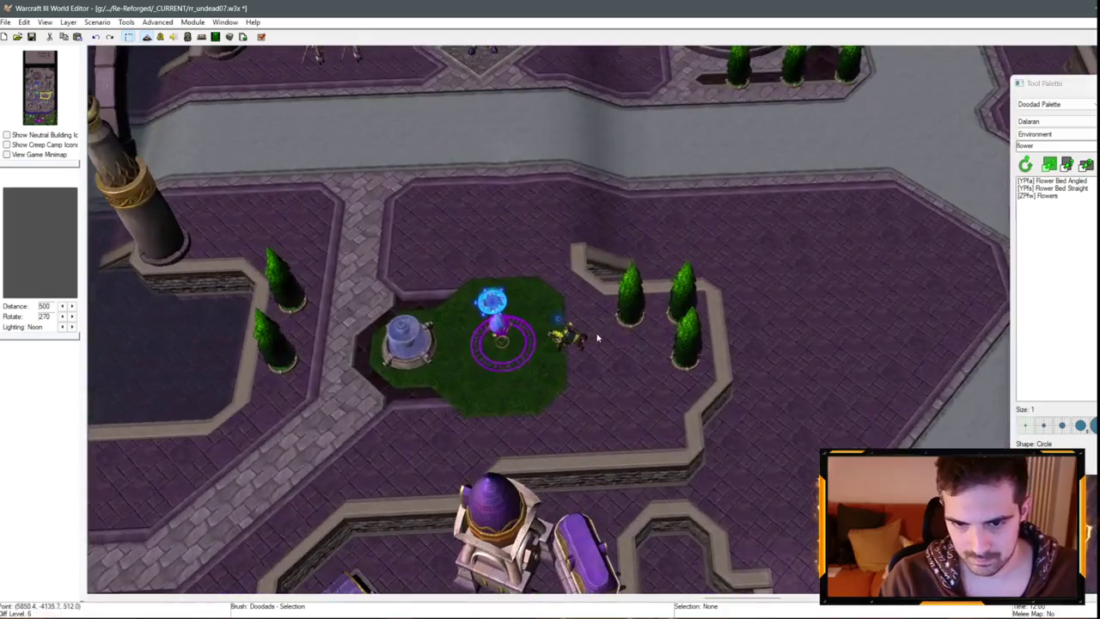
left_click_drag(636, 337, 641, 390)
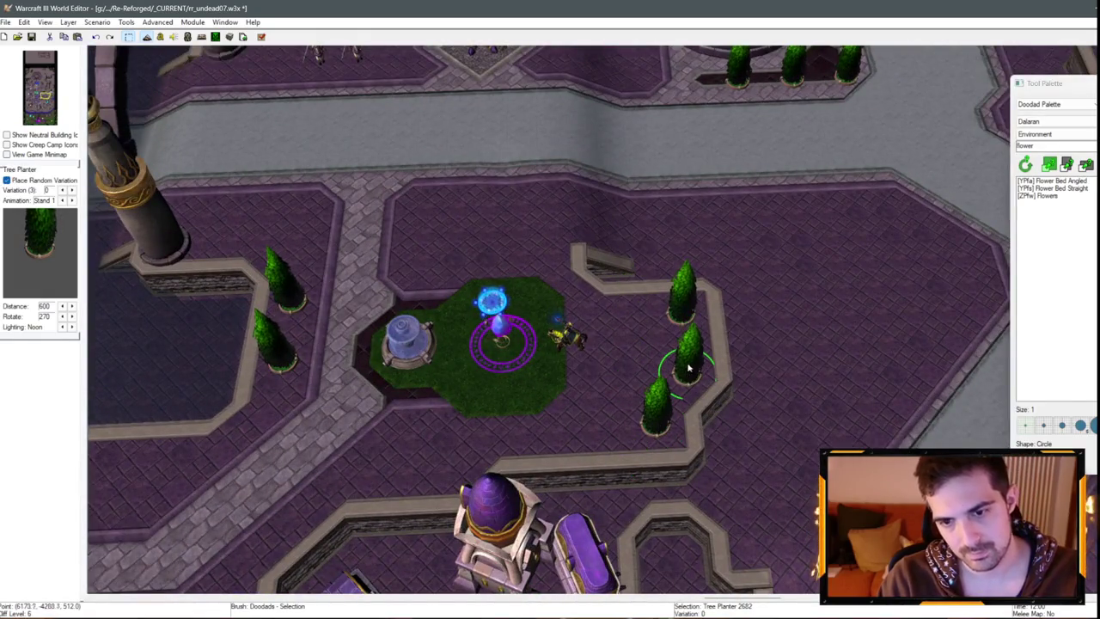
- In a low perspective view, place a tree planter beside the fountain garden path
mouse_move(812, 352)
left_mouse_down()
mouse_move(668, 222)
mouse_move(473, 327)
mouse_move(565, 351)
mouse_move(592, 344)
mouse_move(506, 300)
mouse_move(536, 249)
mouse_move(452, 314)
mouse_move(698, 149)
mouse_move(688, 164)
mouse_move(568, 128)
mouse_move(544, 131)
mouse_move(523, 158)
mouse_move(553, 216)
mouse_move(805, 326)
left_mouse_up()
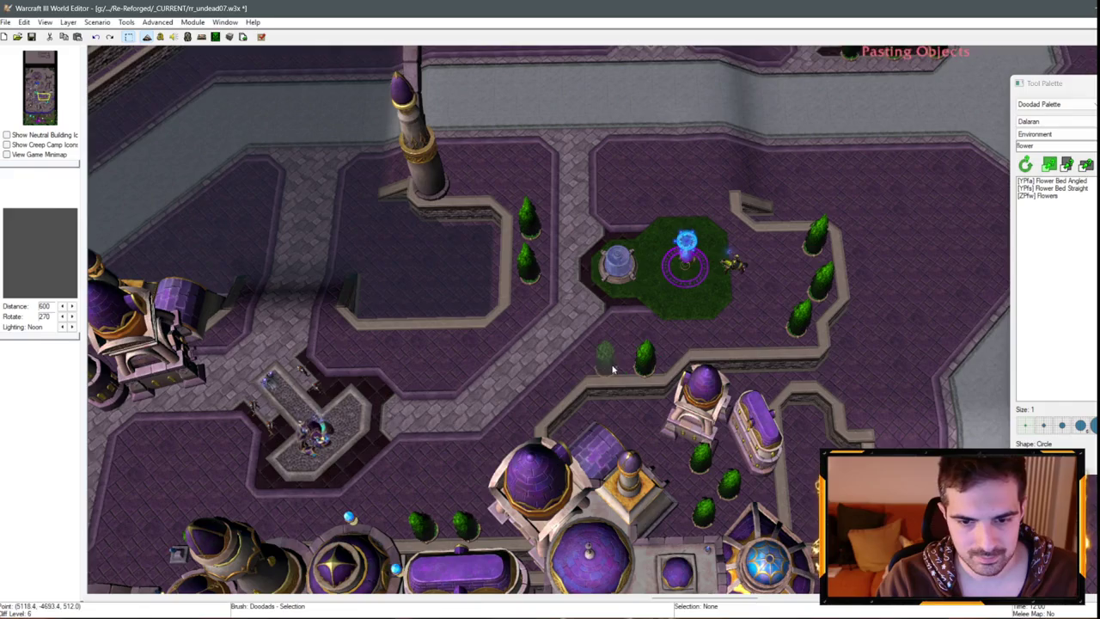
left_click(613, 370)
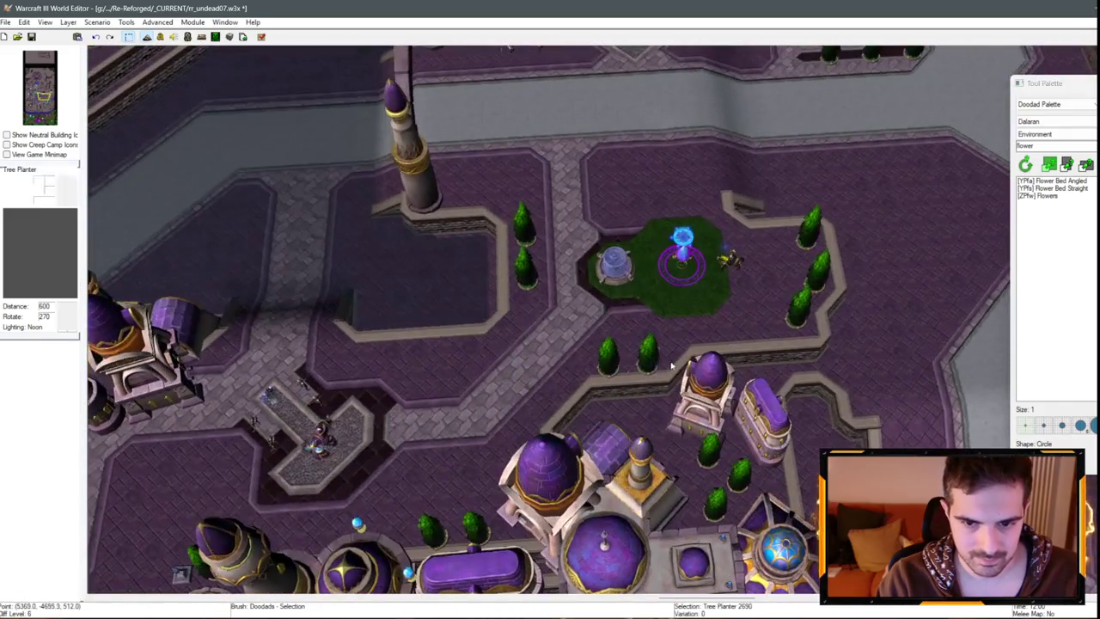
right_click(588, 359)
left_click_drag(588, 358, 421, 259)
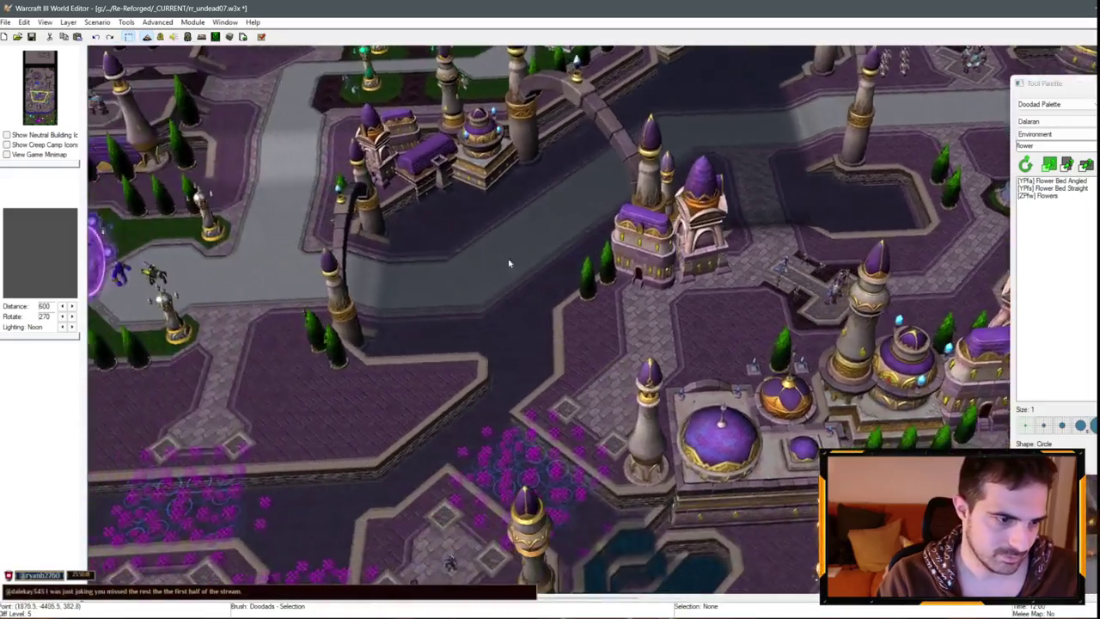
key("Left")
key("Left")
key("Left")
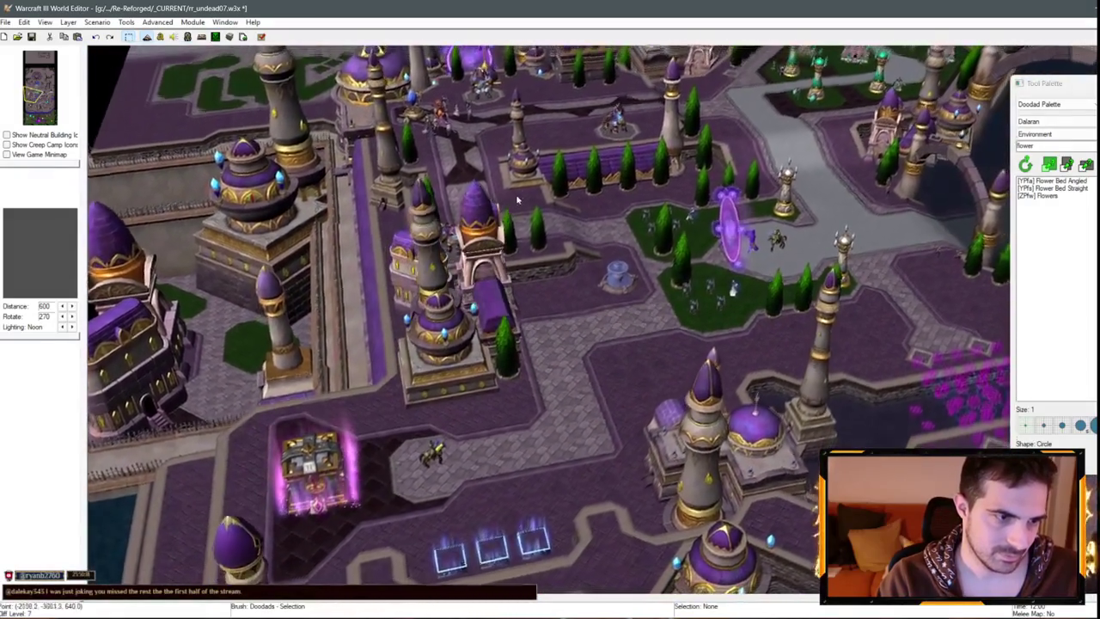
scroll(618, 178, "up", 3)
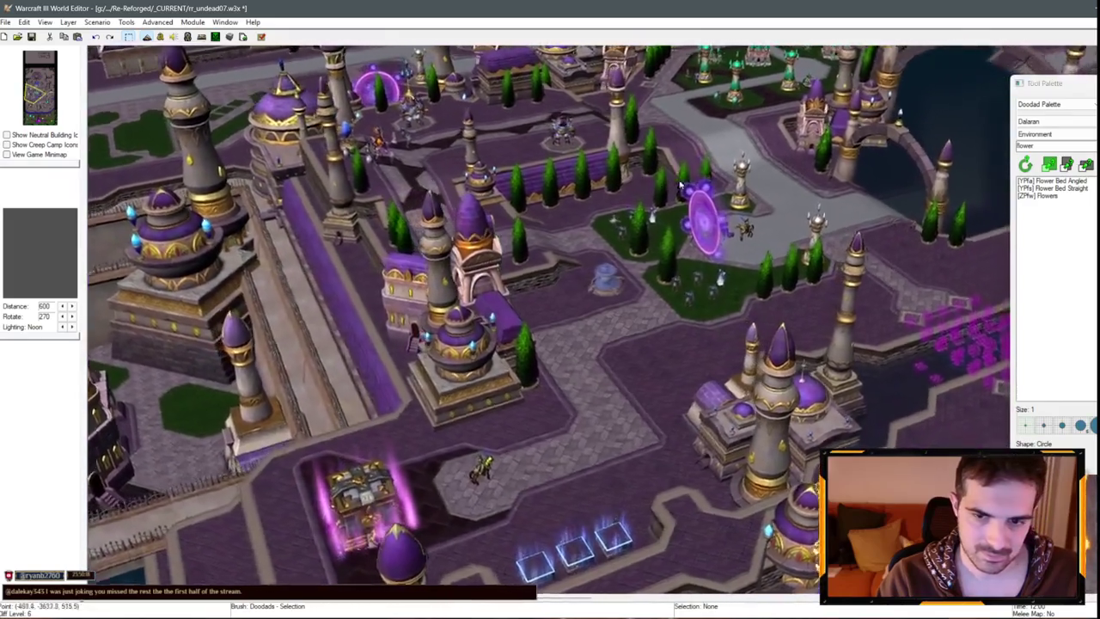
scroll(608, 230, "down", 3)
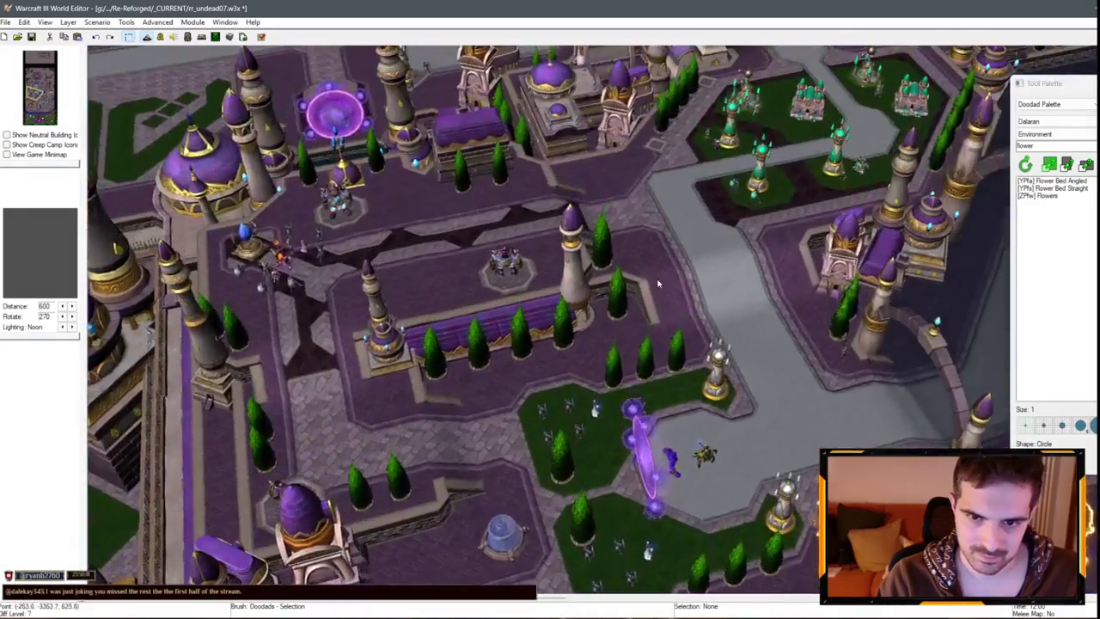
scroll(654, 257, "up", 5)
scroll(651, 231, "down", 3)
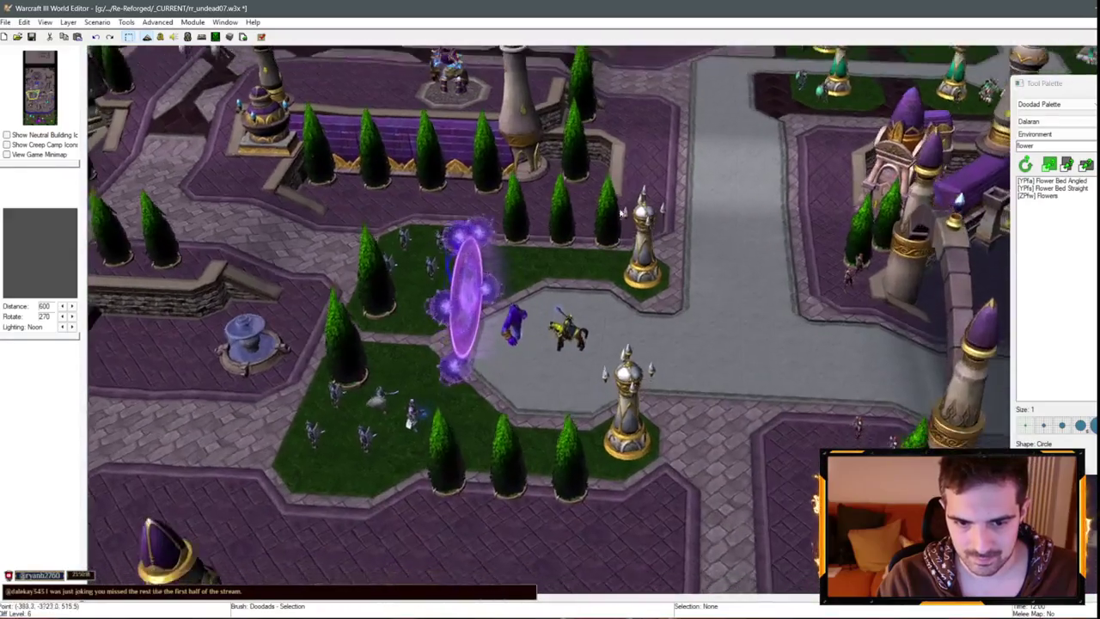
scroll(650, 230, "up", 4)
scroll(647, 256, "down", 3)
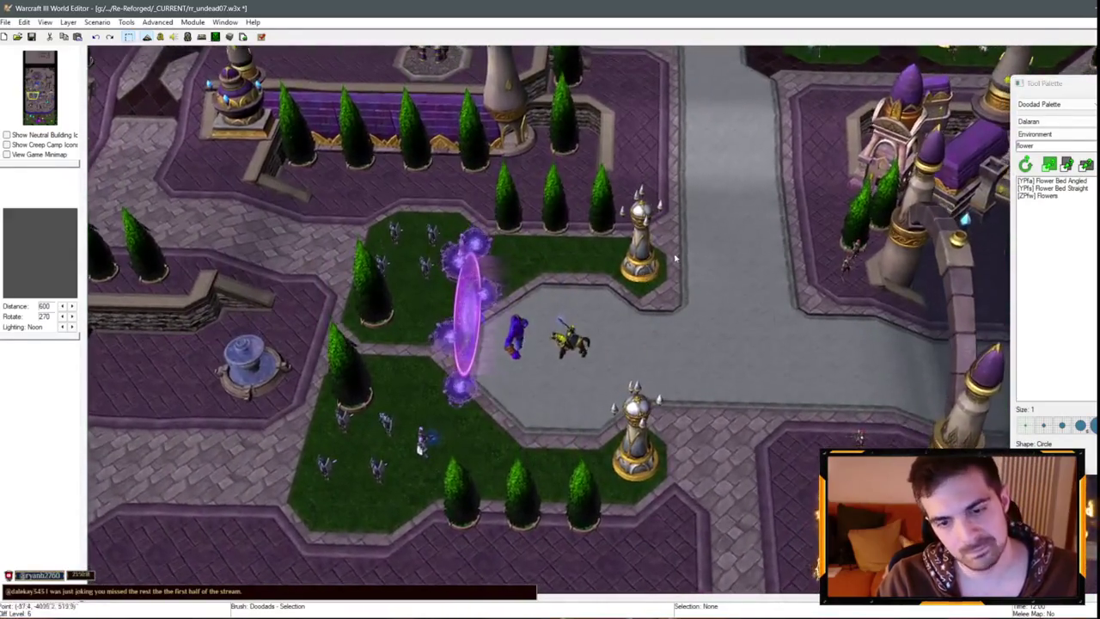
scroll(647, 256, "up", 3)
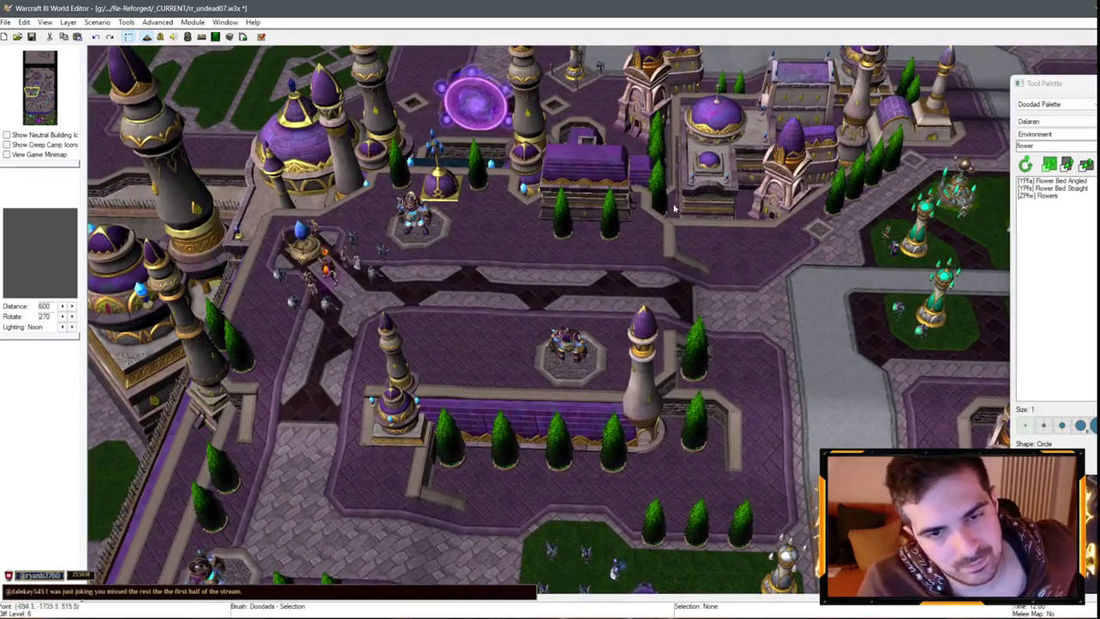
scroll(675, 209, "down", 3)
scroll(675, 209, "up", 4)
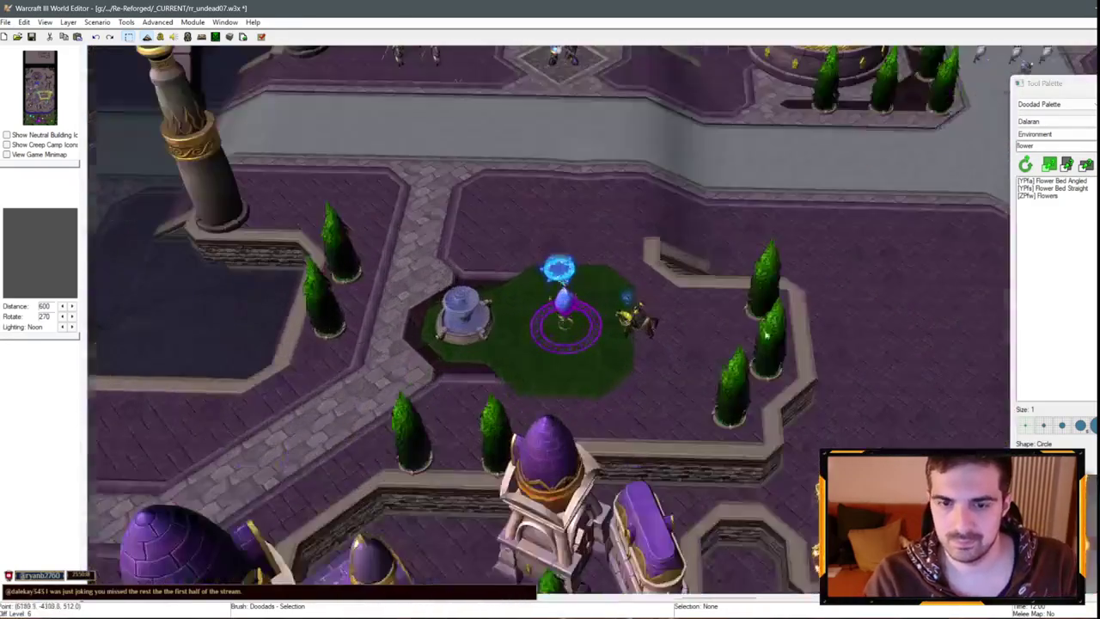
scroll(653, 226, "down", 2)
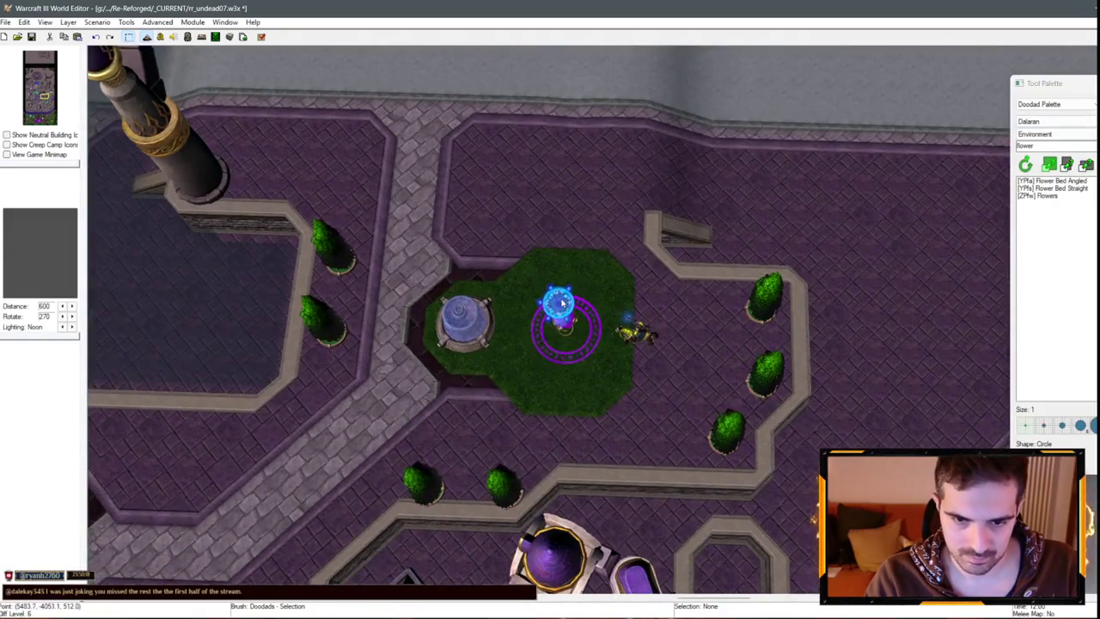
left_click(48, 113)
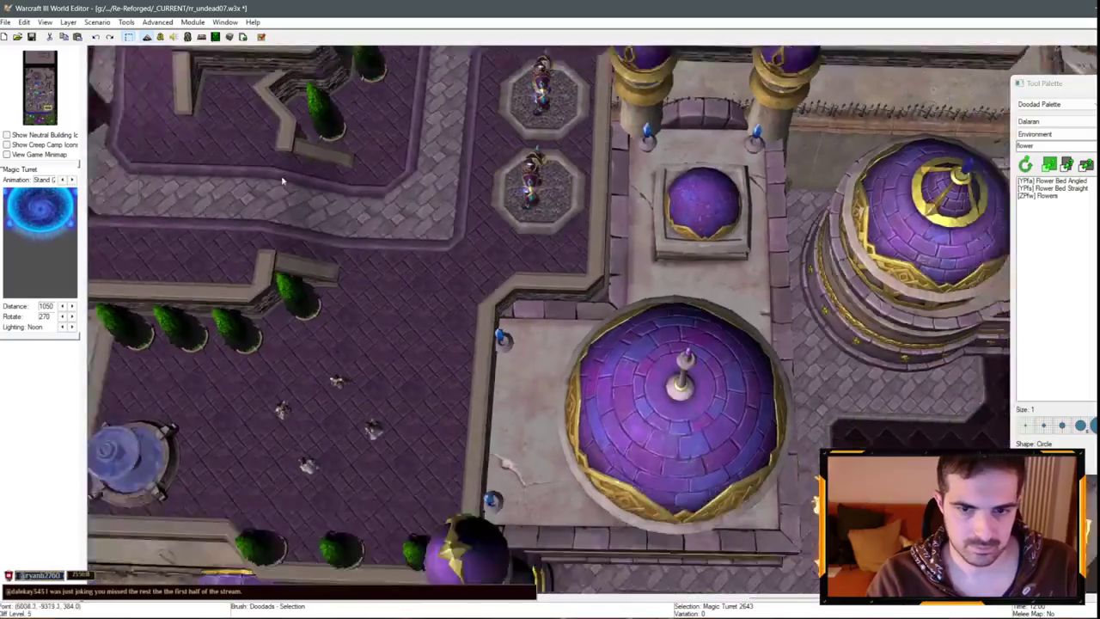
- Paste the copied Magic Turret into the turret garden
scroll(438, 411, "up", 5)
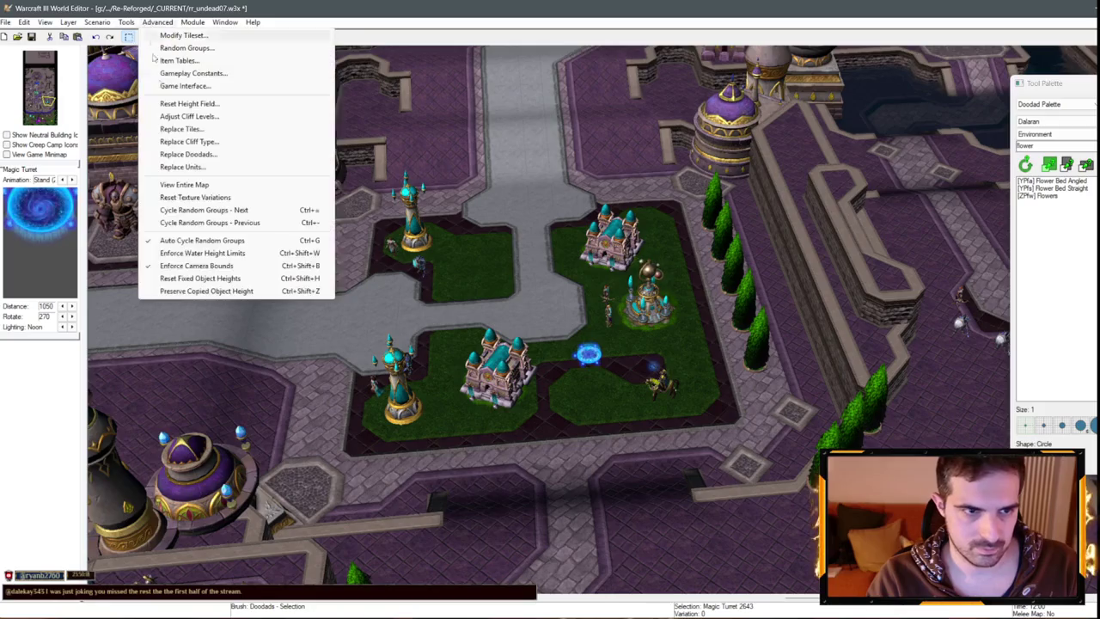
left_click(207, 291)
scroll(487, 352, "up", 2)
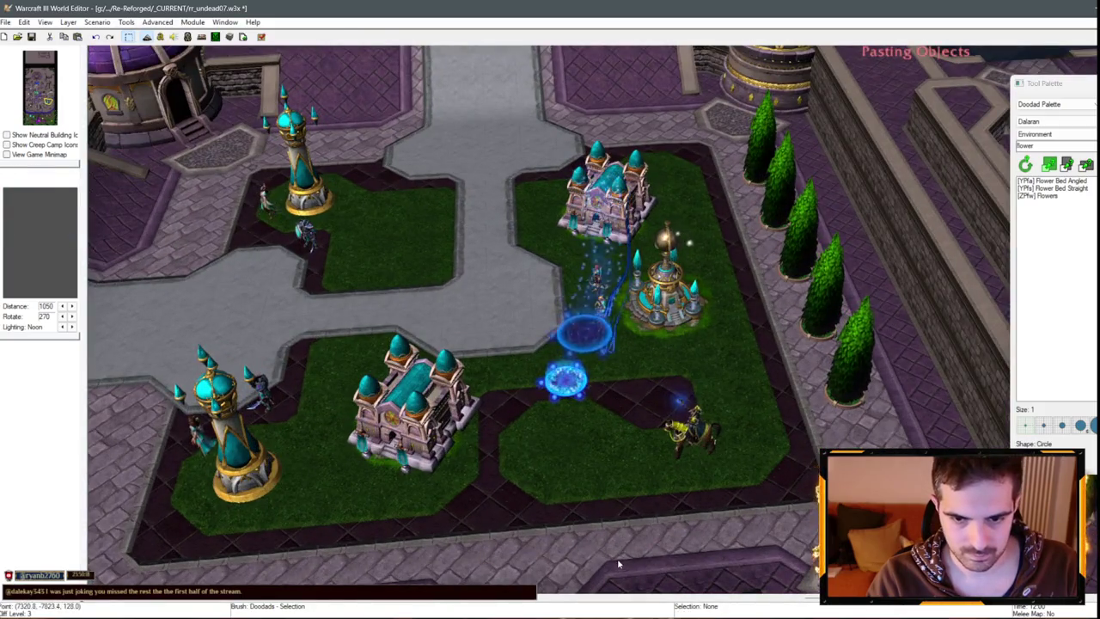
left_click(618, 564)
- Delete the extra duplicate Magic Turret
scroll(618, 564, "down", 4)
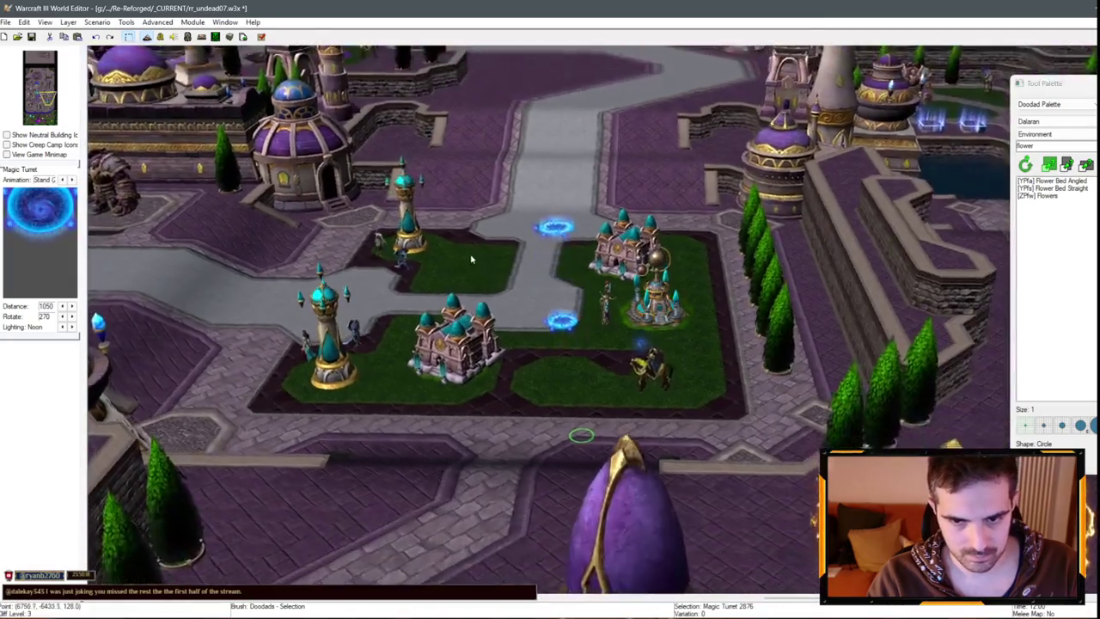
scroll(516, 266, "down", 4)
scroll(625, 279, "up", 2)
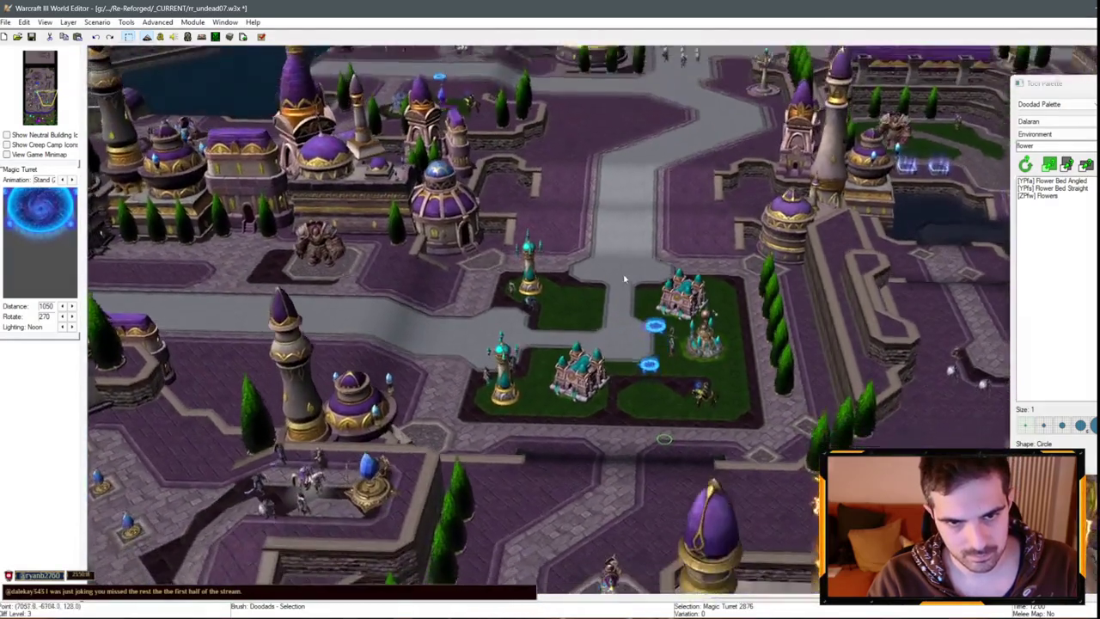
key("Delete")
scroll(632, 297, "up", 2)
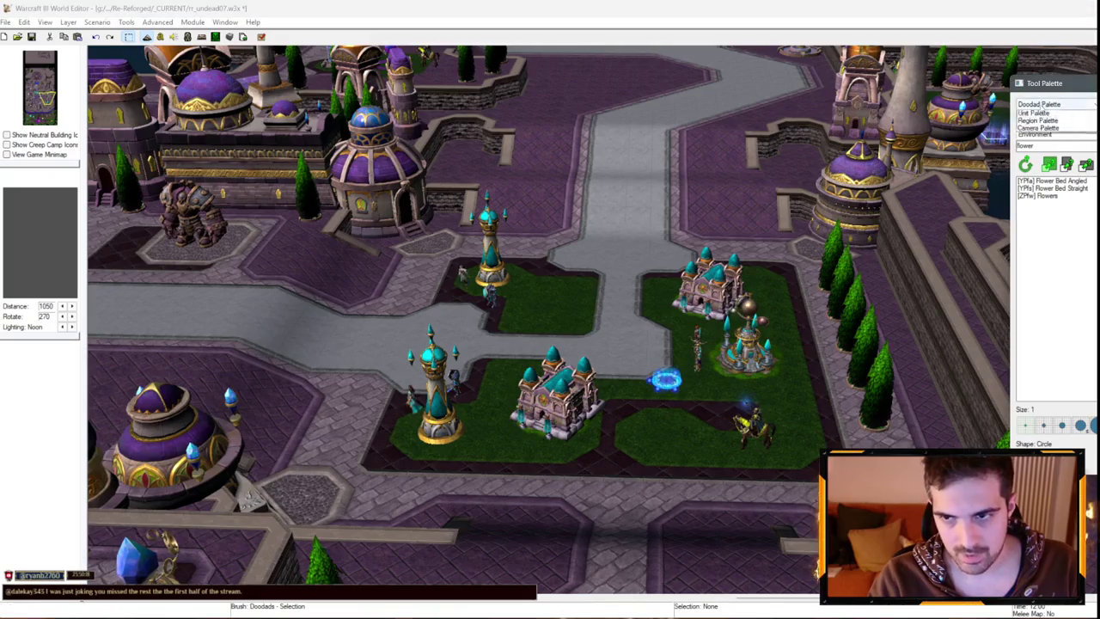
- Toggle Advanced > Preserve Copied Object Height and select the garden's crystal farm
key("u")
scroll(551, 318, "down", 2)
left_click(165, 24)
left_click(198, 292)
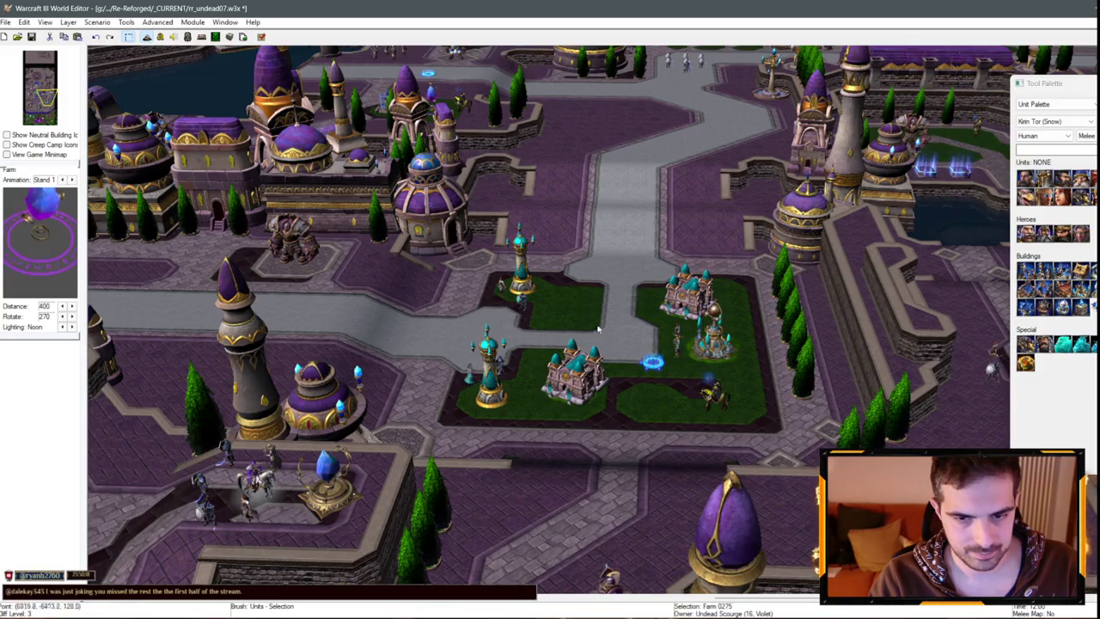
left_click(653, 407)
scroll(653, 406, "up", 3)
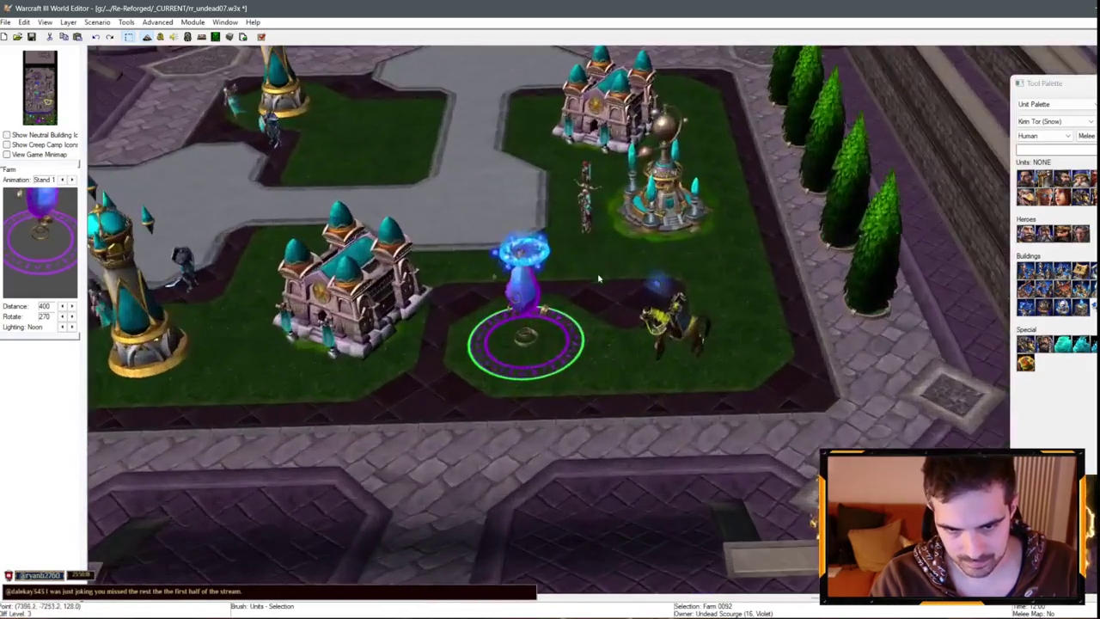
key("d")
scroll(1000, 118, "down", 3)
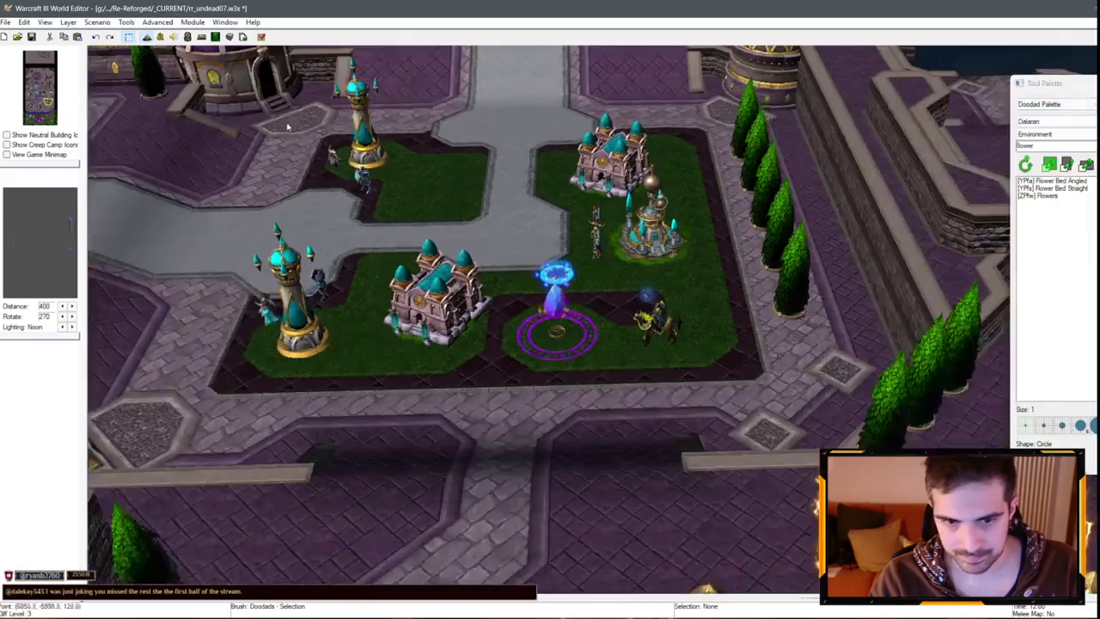
scroll(751, 534, "up", 5)
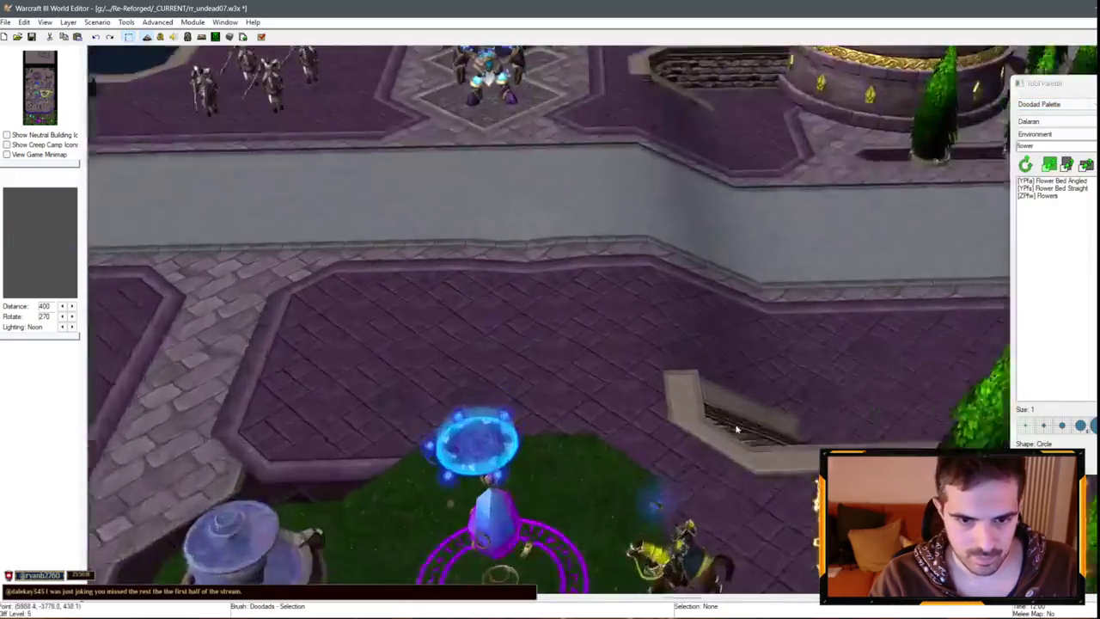
scroll(736, 428, "down", 3)
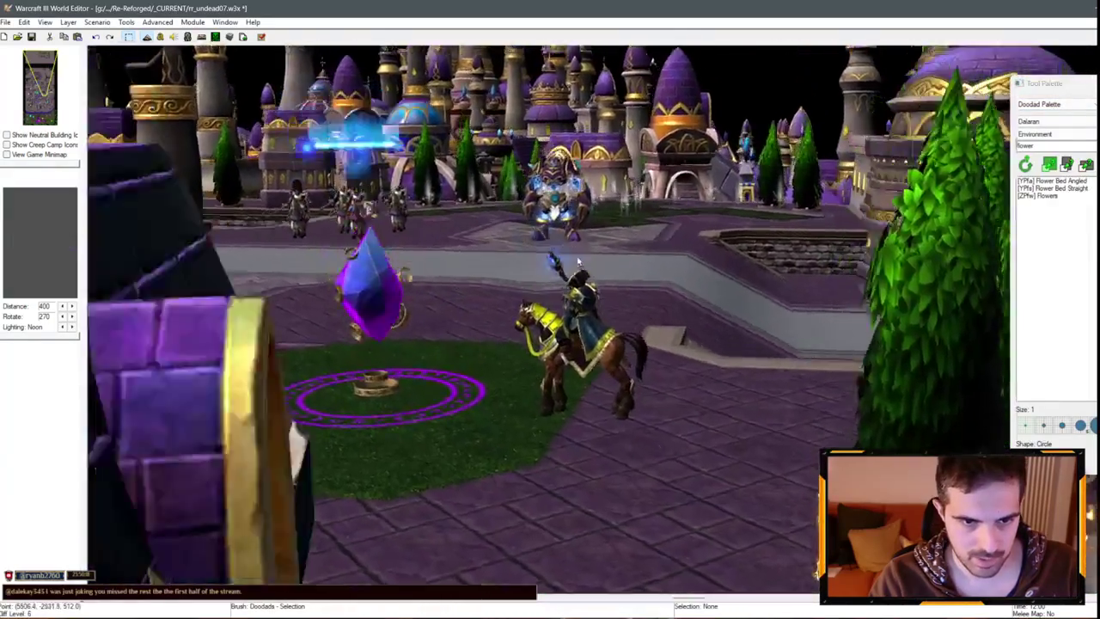
scroll(735, 428, "up", 3)
scroll(509, 511, "up", 2)
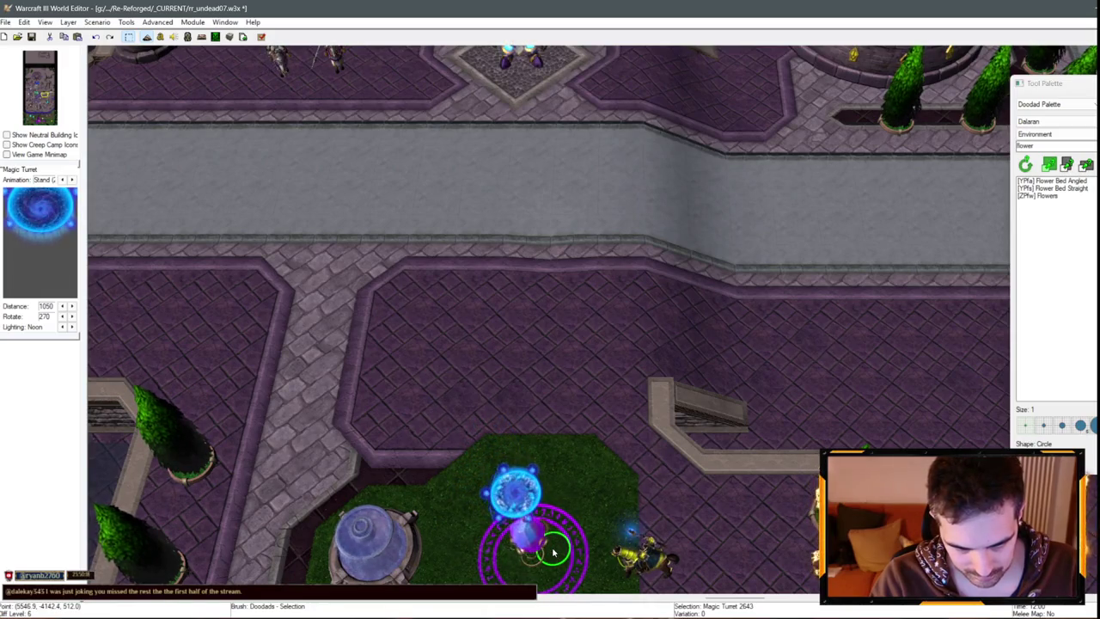
- Adjust both Magic Turrets' Z position in Doodad Properties so they float above the crystal farm
double_click(549, 540)
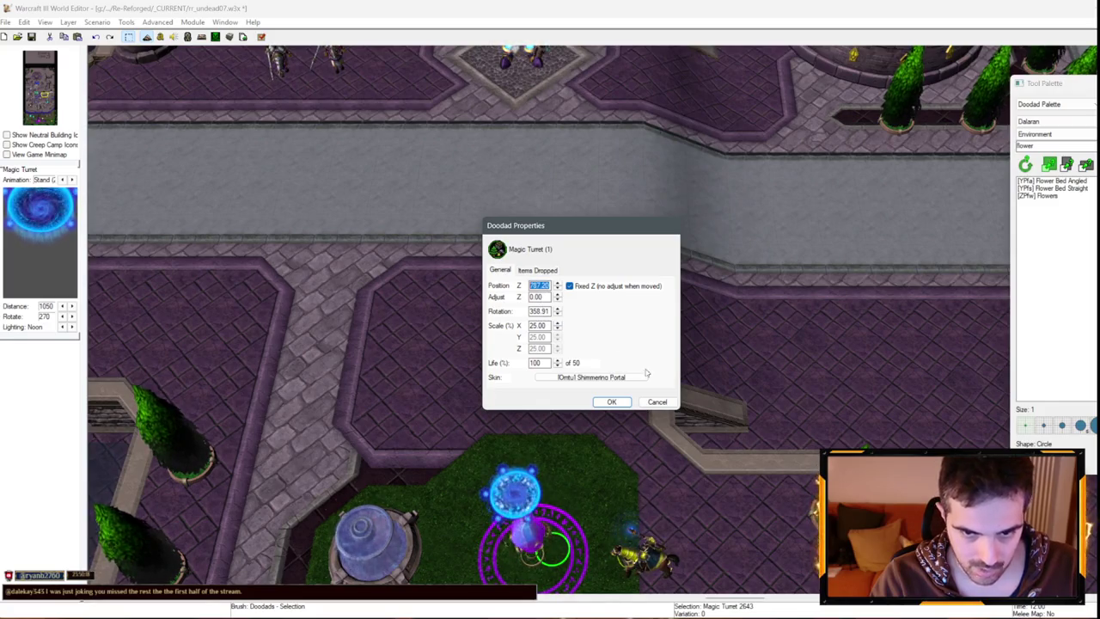
left_click(674, 403)
scroll(516, 344, "down", 3)
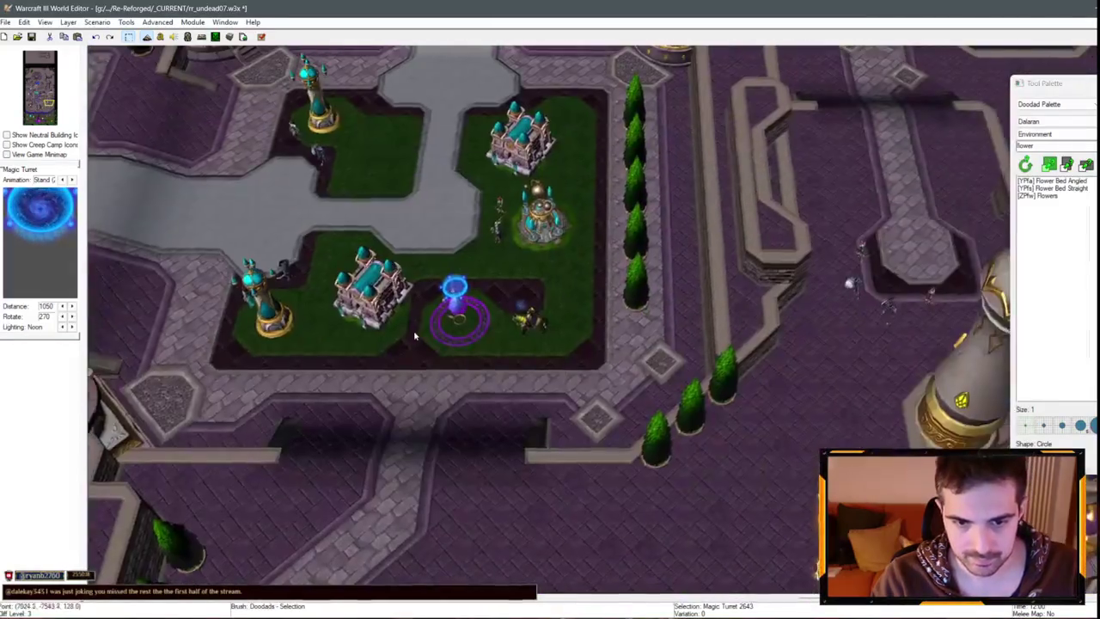
double_click(449, 288)
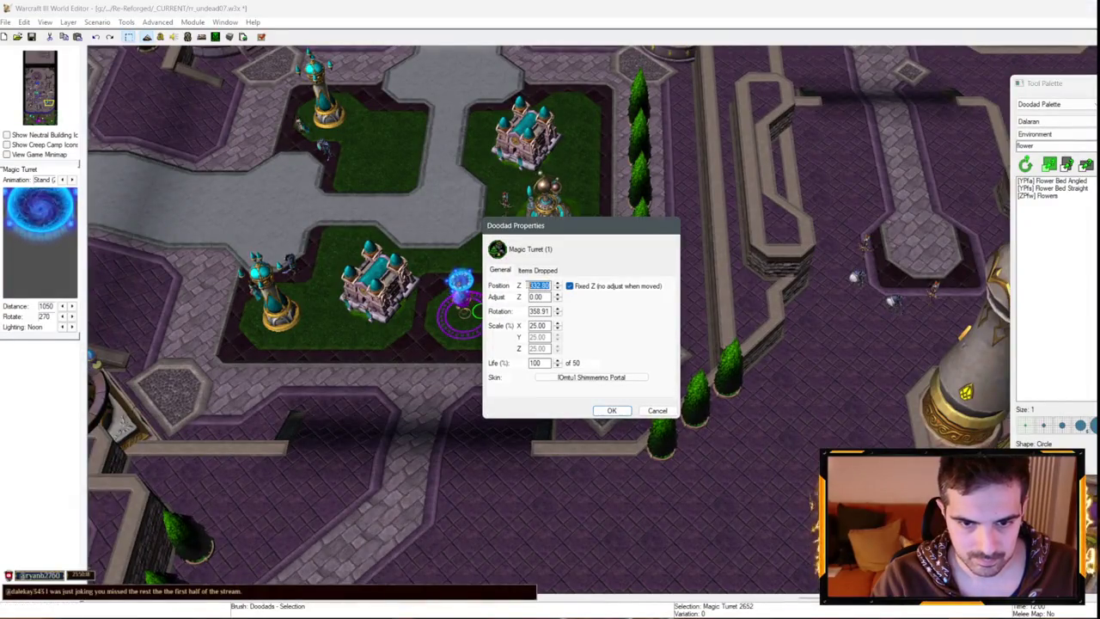
left_click(612, 410)
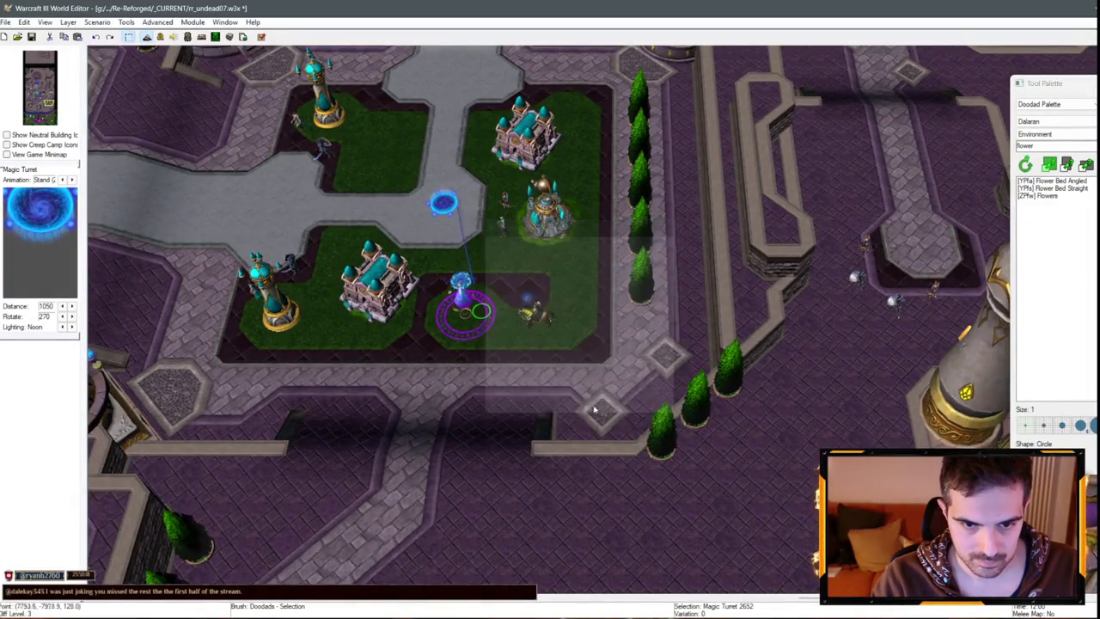
- Switch the Tool Palette to the Unit Palette and pan the view south across the city
scroll(584, 284, "up", 5)
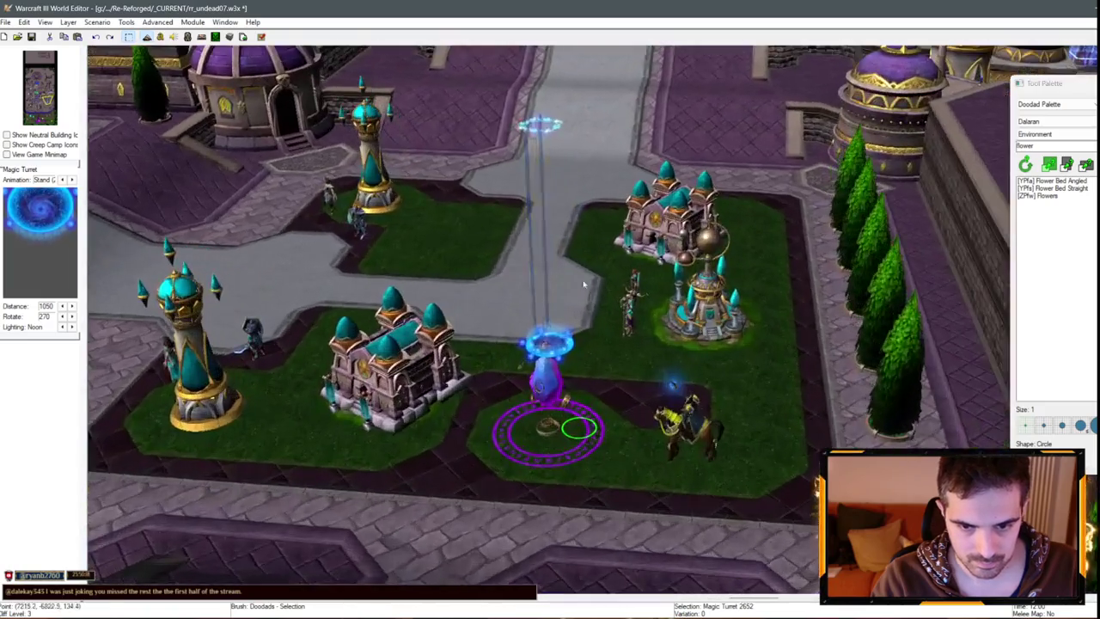
scroll(584, 284, "up", 3)
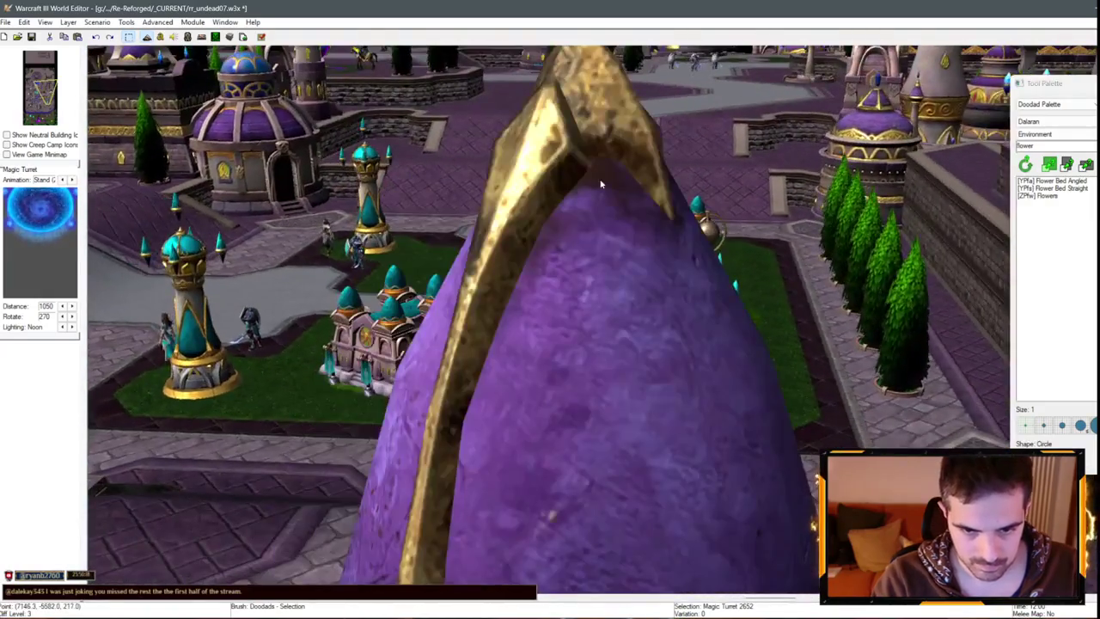
scroll(602, 184, "down", 8)
scroll(578, 331, "up", 2)
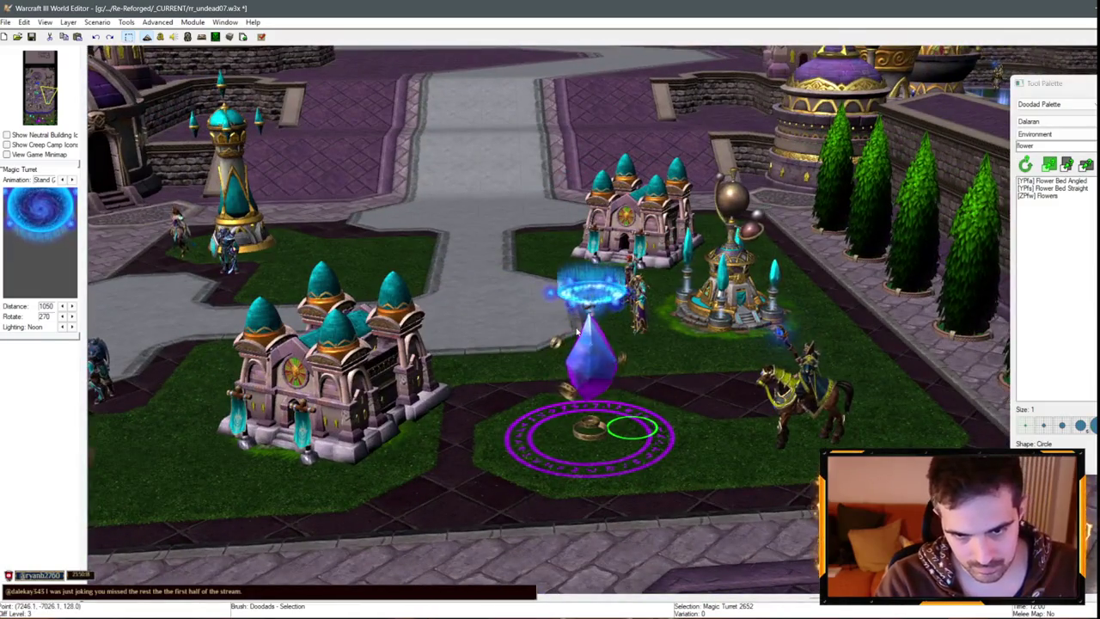
scroll(578, 331, "down", 5)
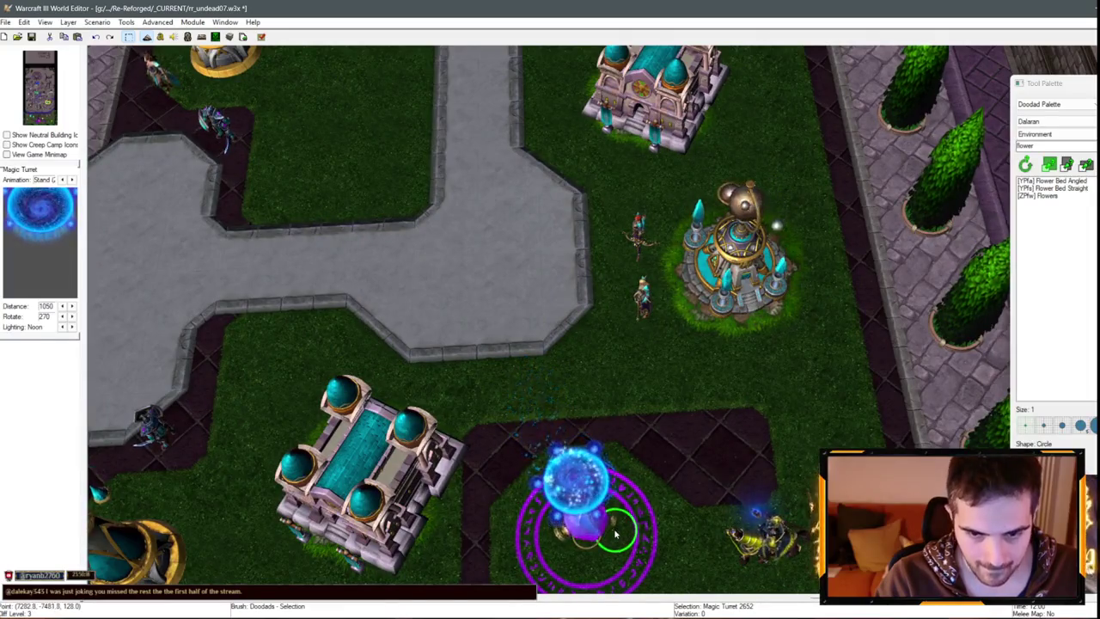
scroll(615, 534, "down", 3)
left_click(1044, 105)
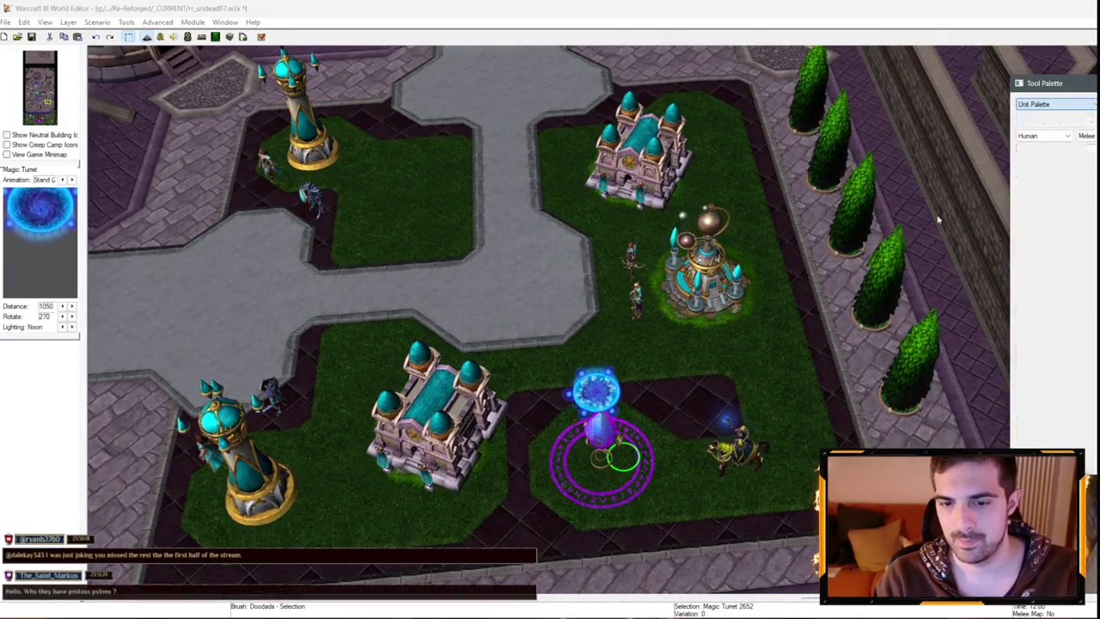
scroll(612, 441, "down", 10)
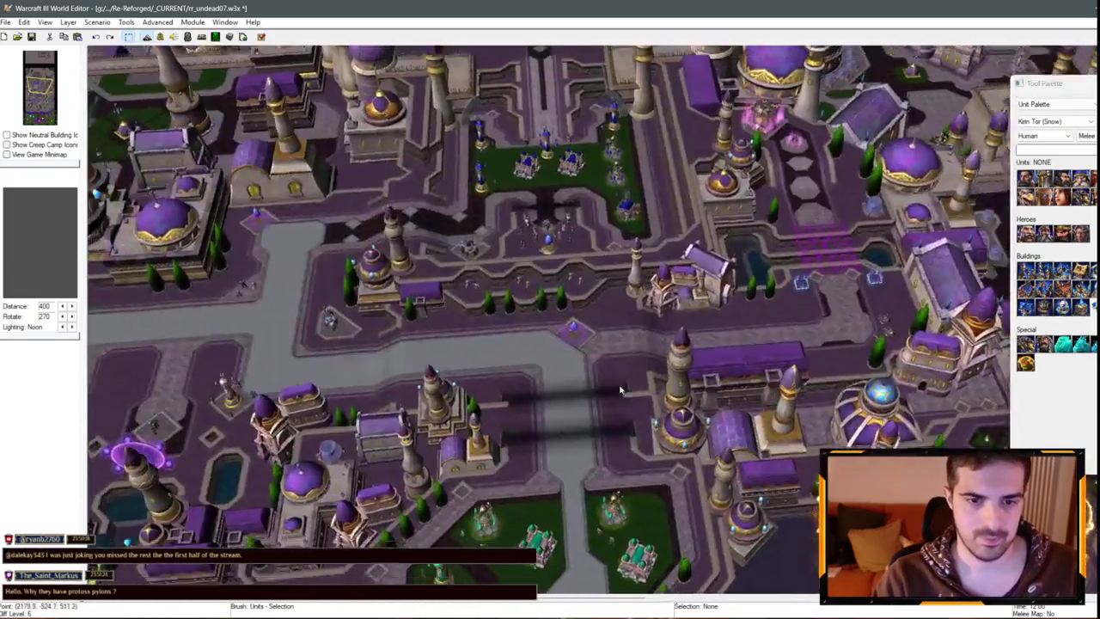
scroll(618, 378, "down", 2)
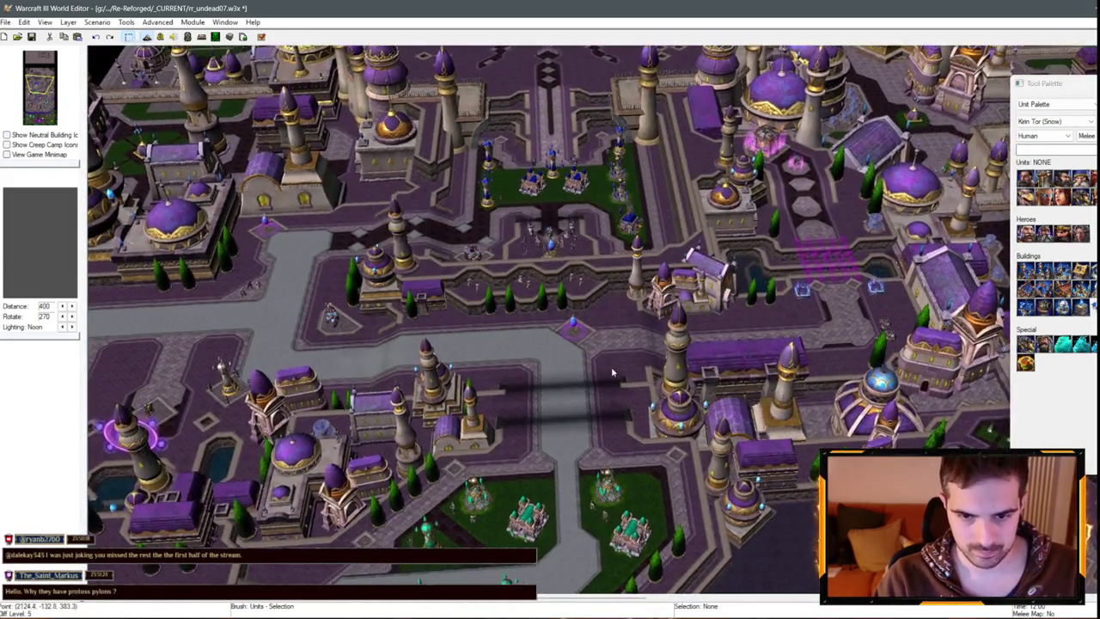
key("Down")
key("Down")
key("Down")
key("Down")
key("Down")
key("Down")
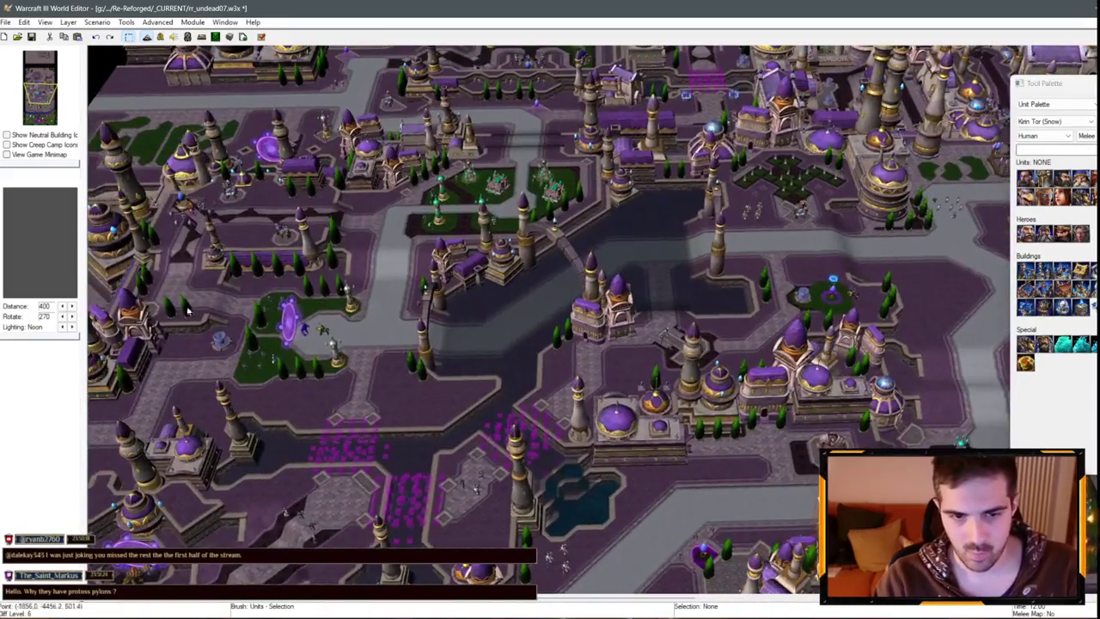
scroll(308, 448, "up", 3)
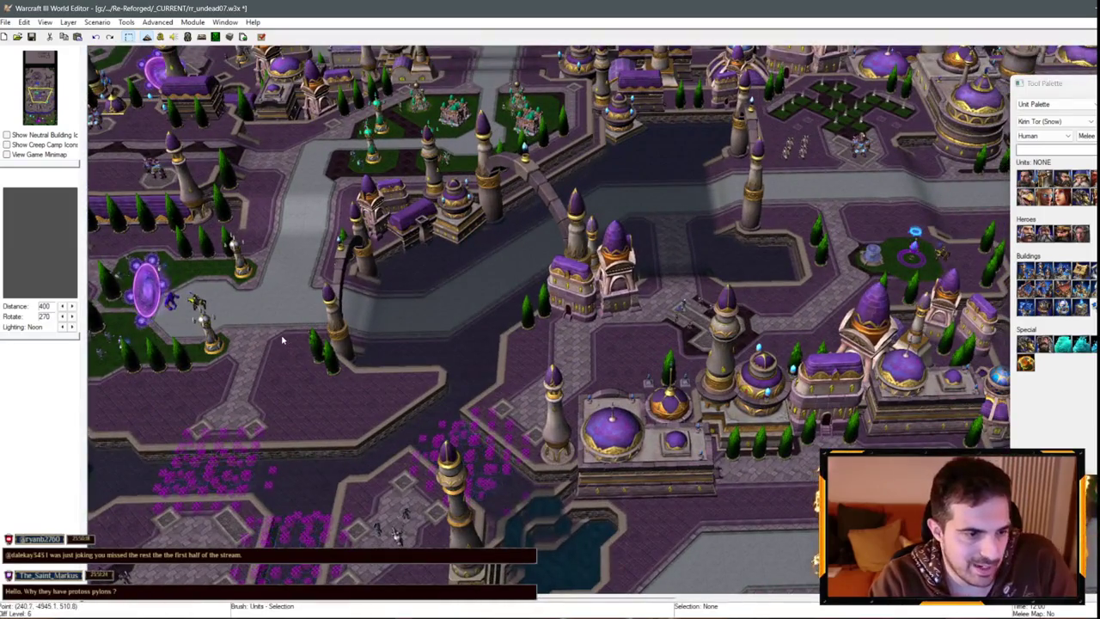
scroll(282, 340, "up", 2)
key("Left")
key("Left")
key("Left")
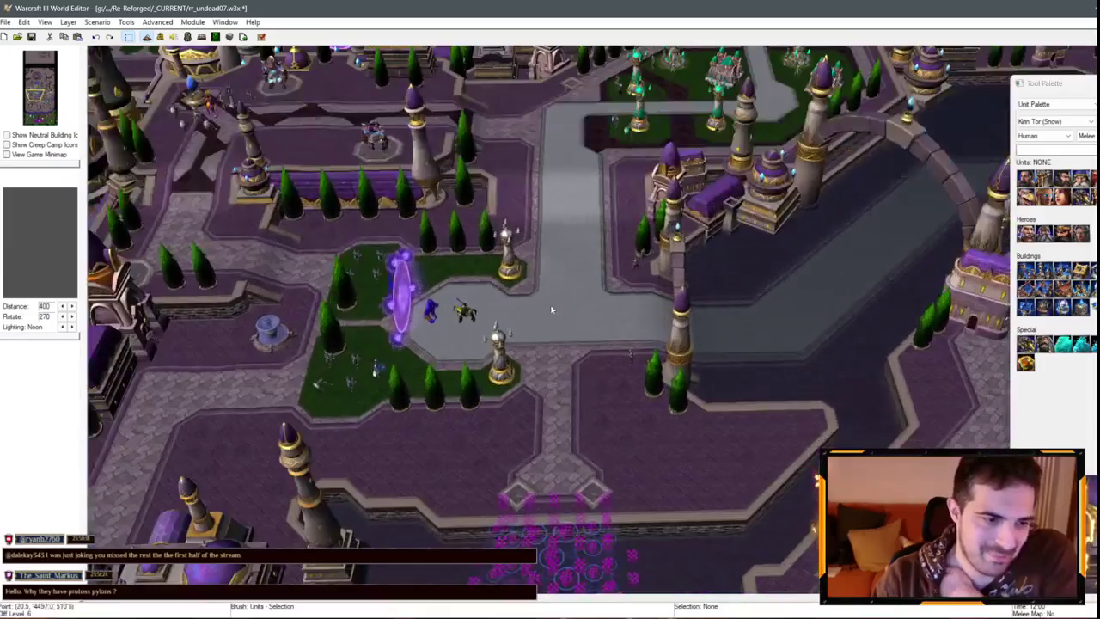
scroll(552, 310, "down", 1)
key("Right")
key("Up")
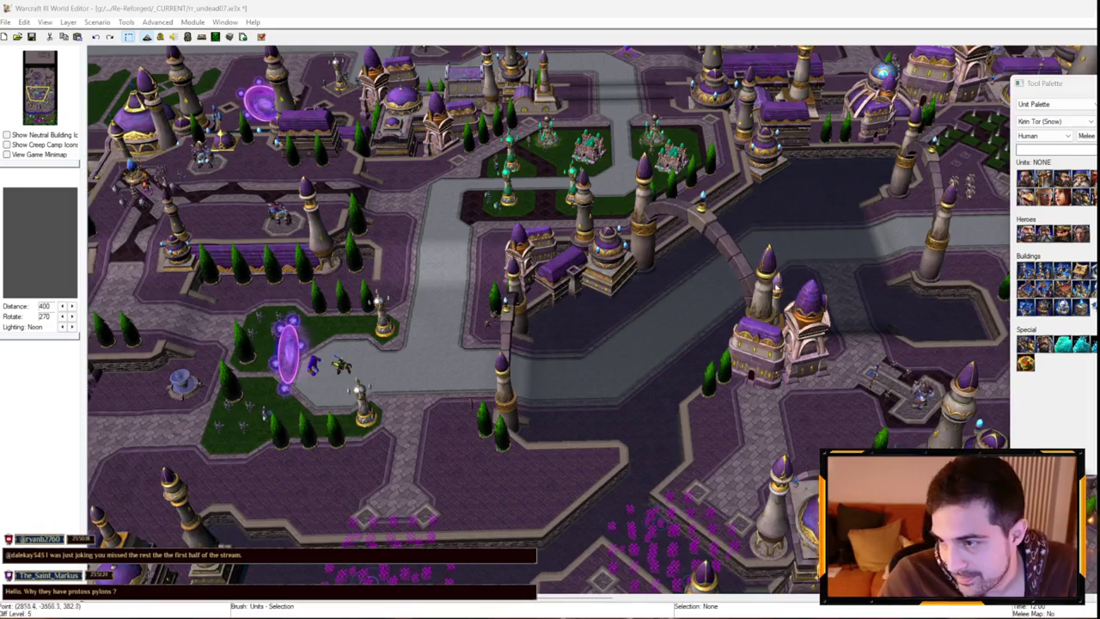
key("Right")
key("Right")
key("Right")
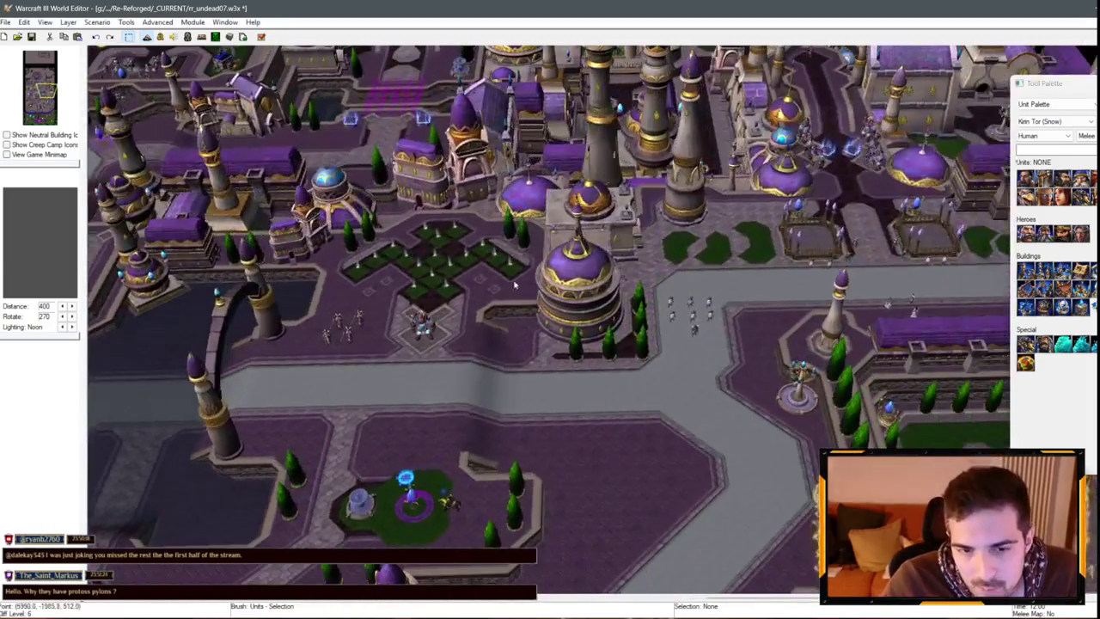
scroll(612, 255, "up", 2)
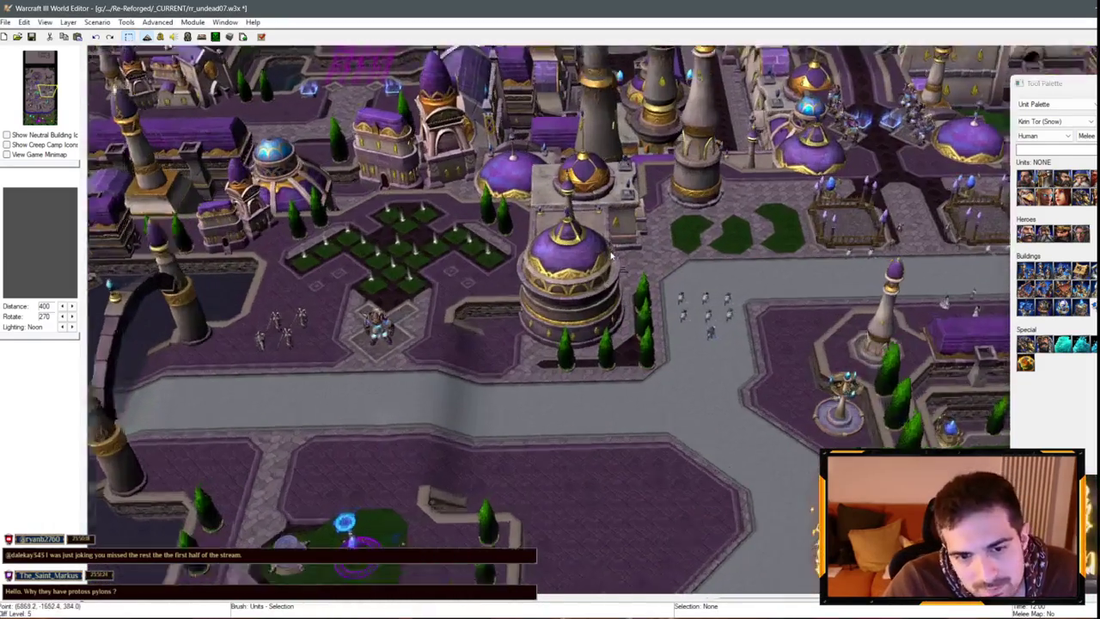
key("Right")
key("Right")
key("Right")
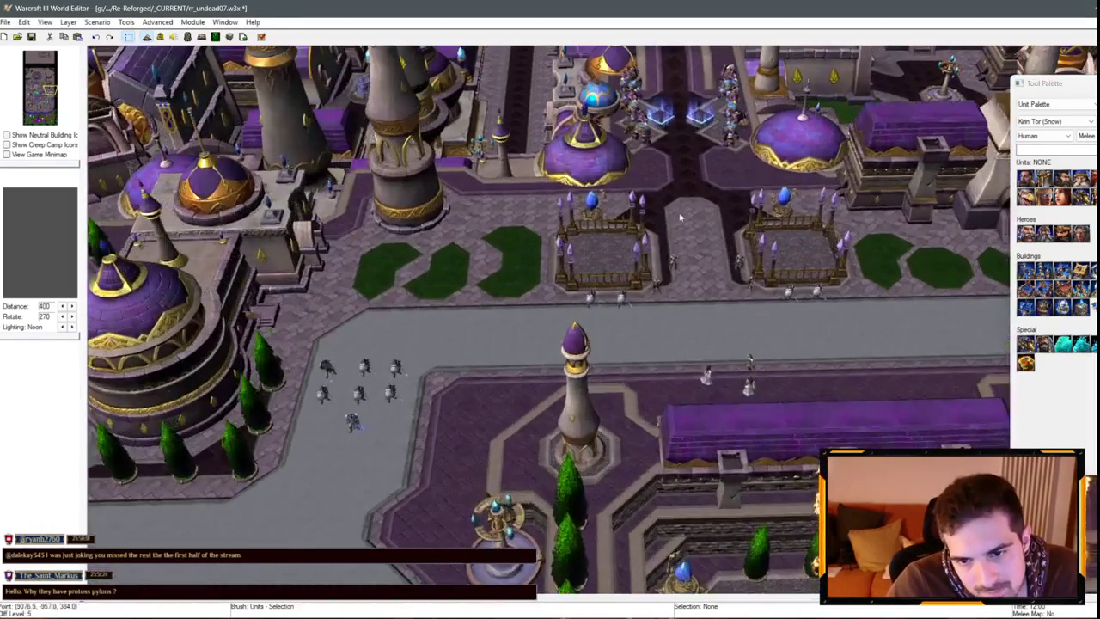
scroll(691, 177, "down", 2)
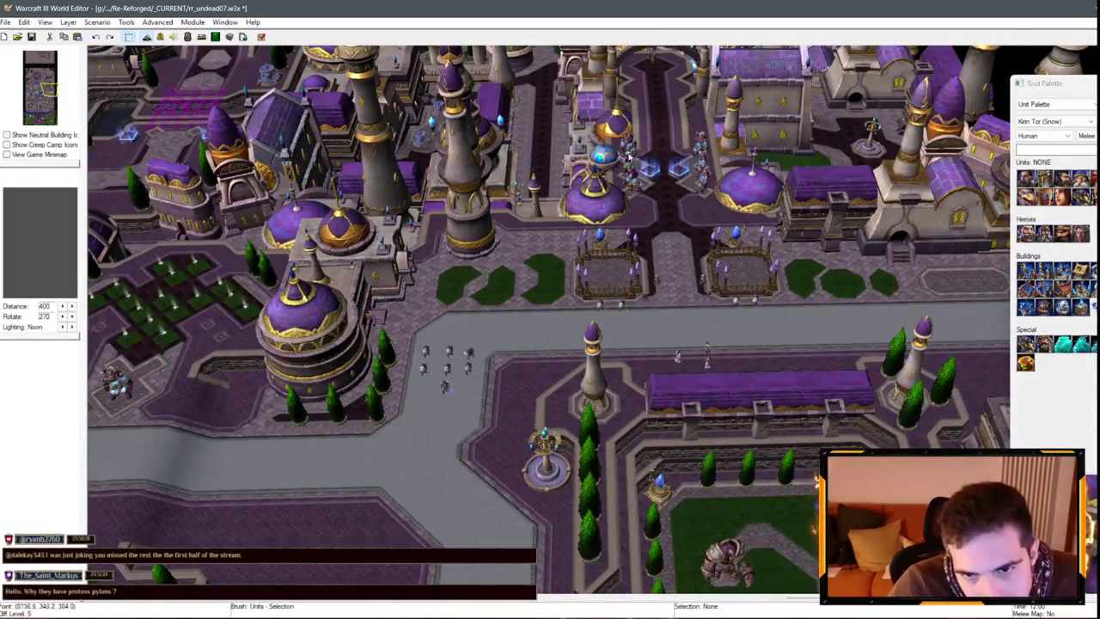
scroll(667, 244, "up", 3)
scroll(630, 200, "down", 2)
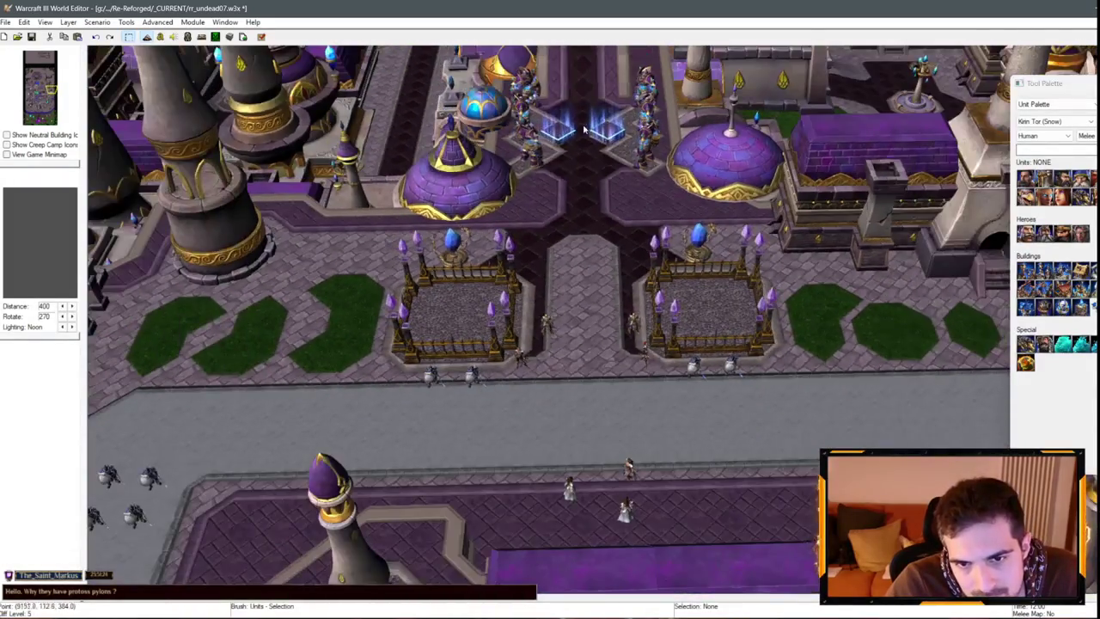
key("Up")
key("Up")
key("Up")
key("Up")
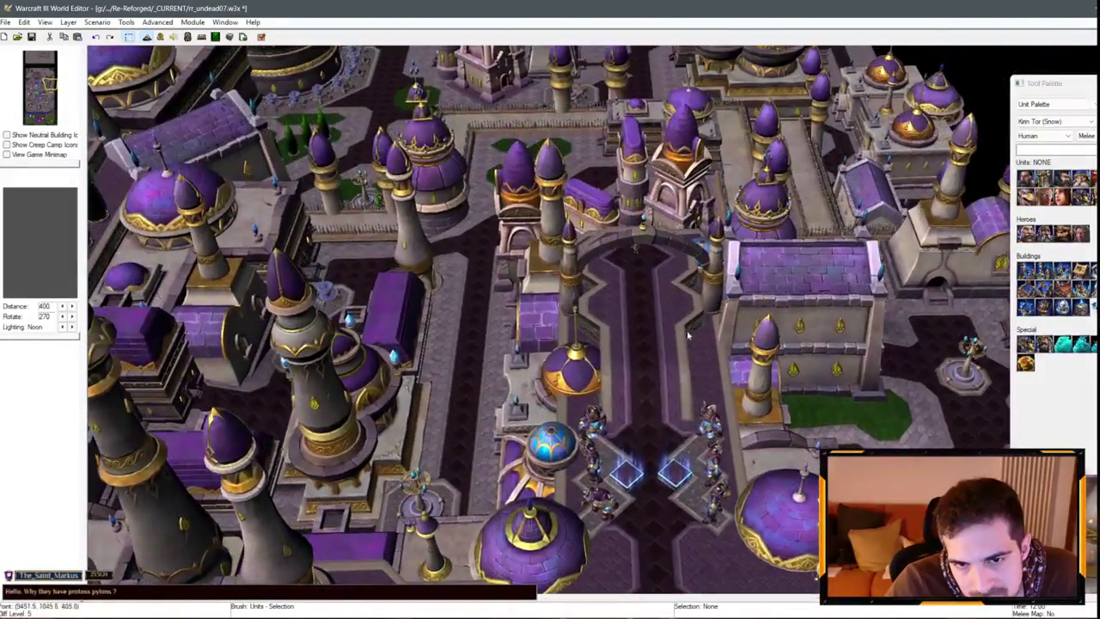
key("Up")
key("Up")
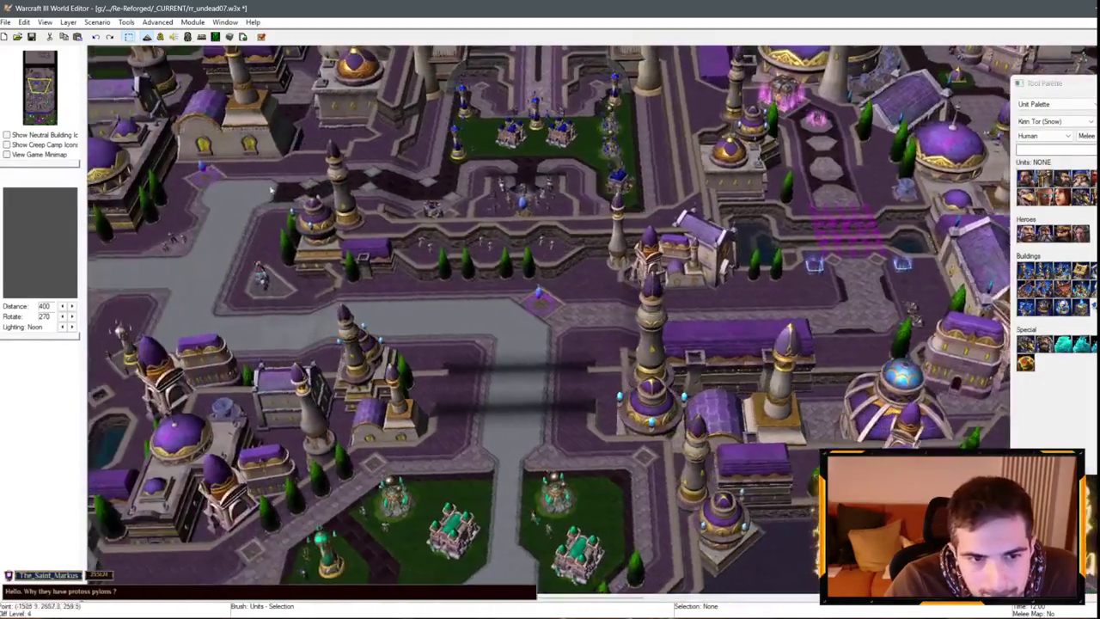
key("Down")
key("Down")
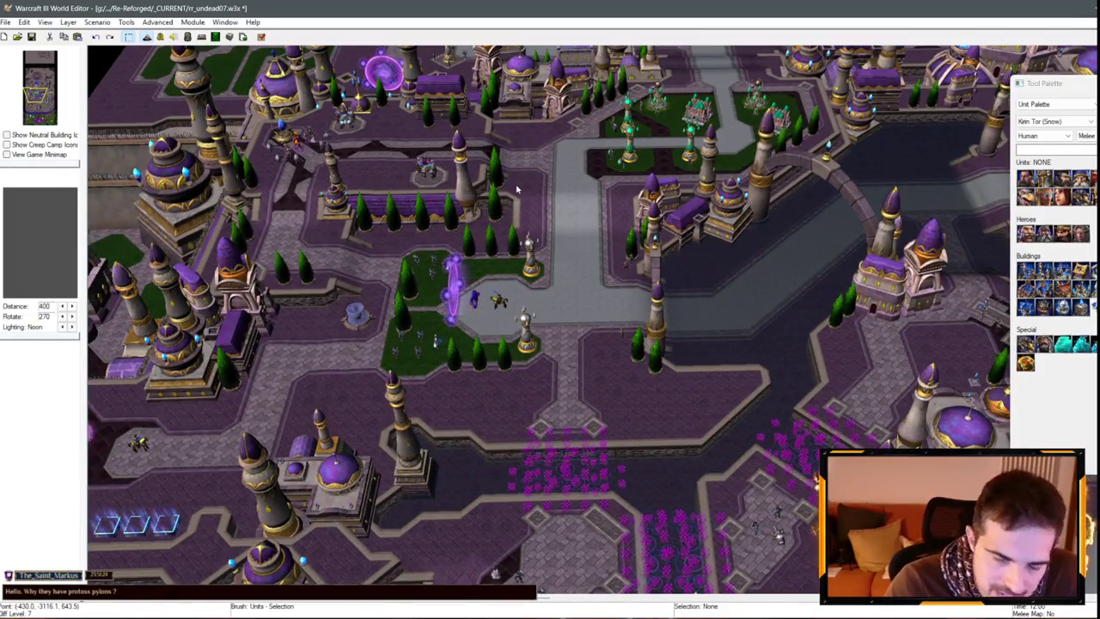
key("Down")
key("Down")
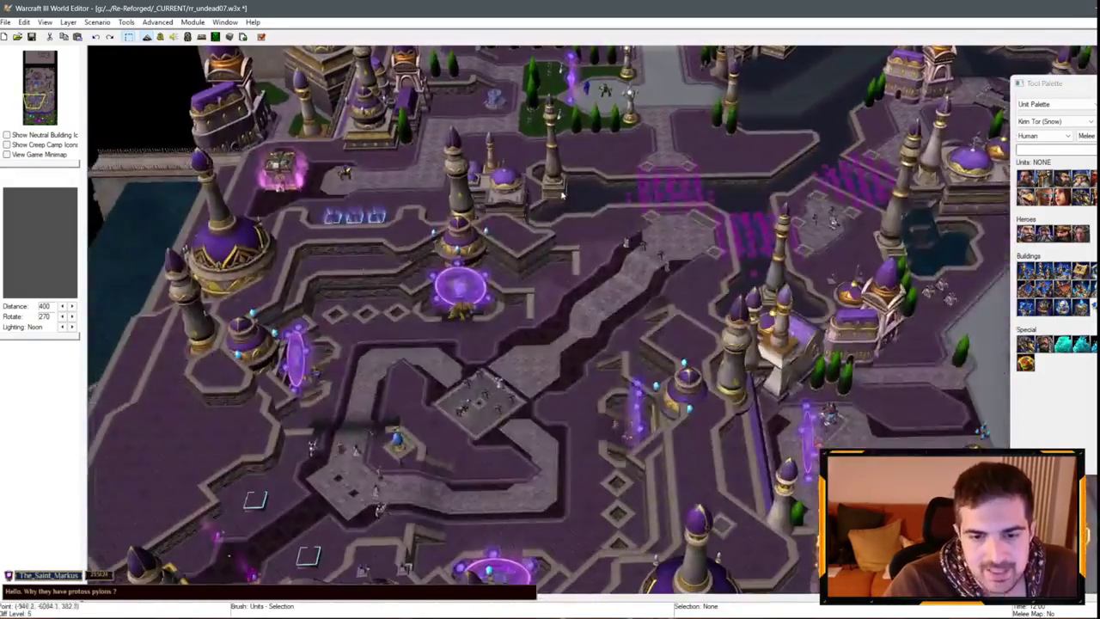
key("Right")
key("Right")
key("Right")
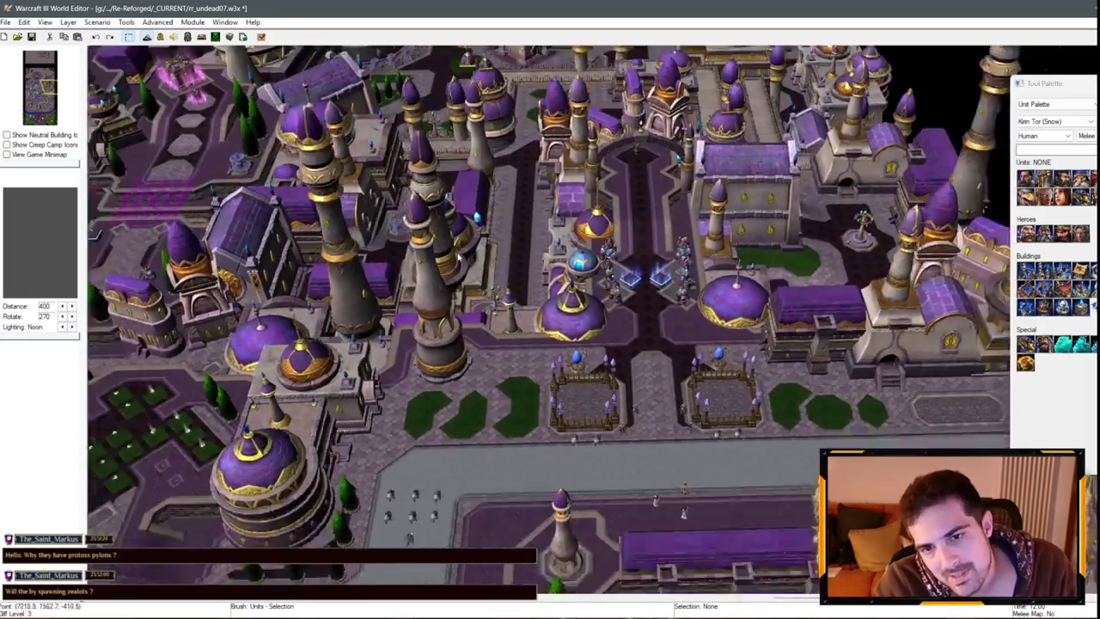
key("Up")
key("Up")
key("Up")
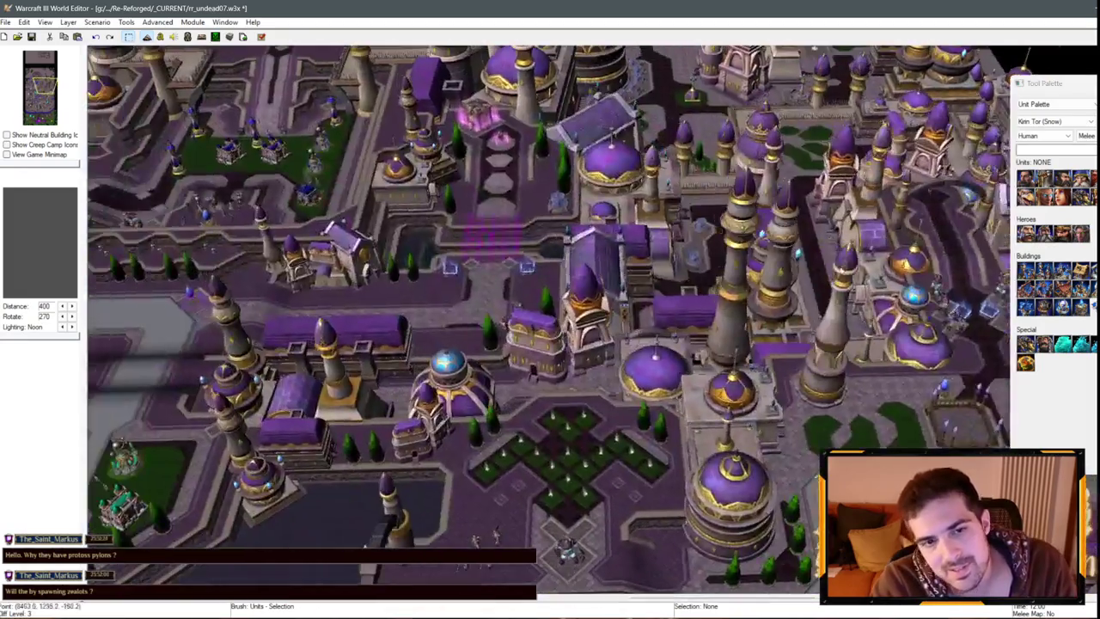
key("Left")
key("Left")
key("Left")
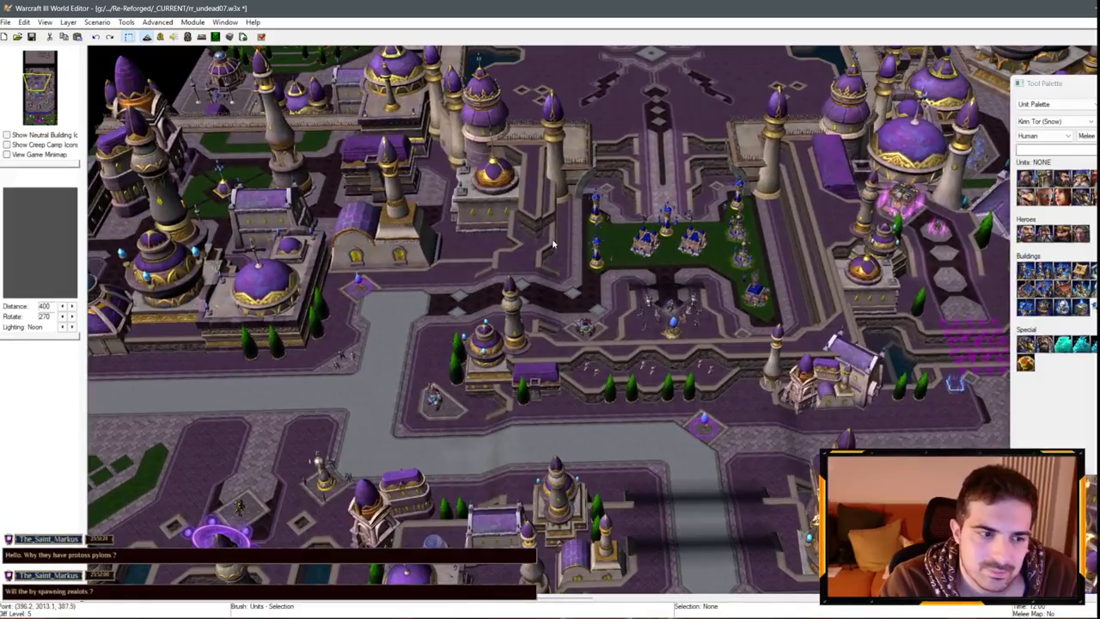
key("Down")
key("Down")
key("Down")
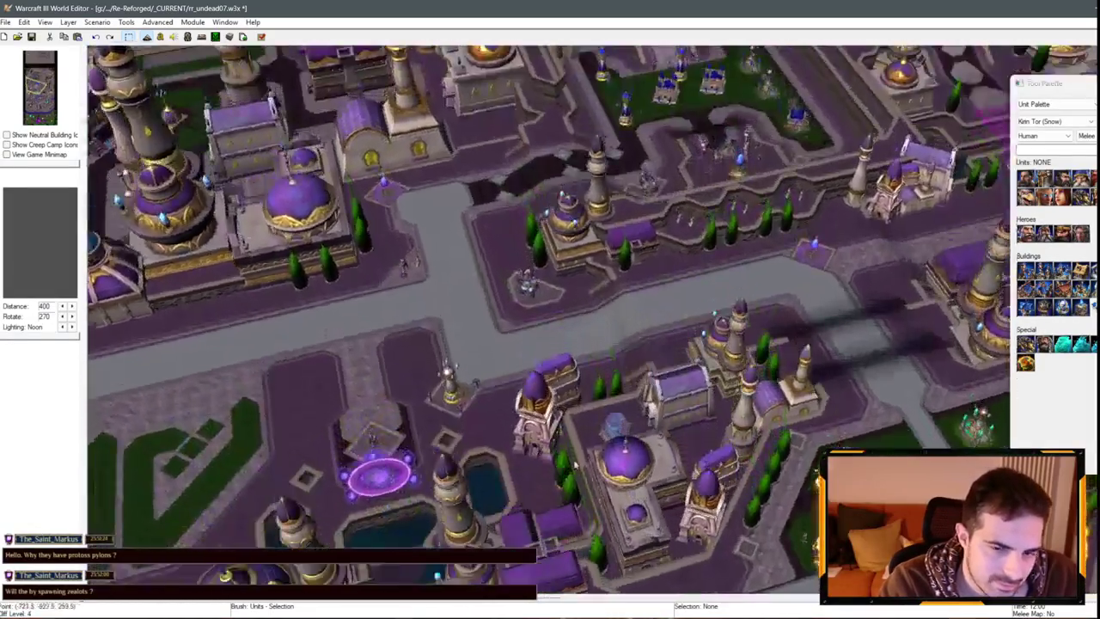
key("Down")
key("Down")
key("Down")
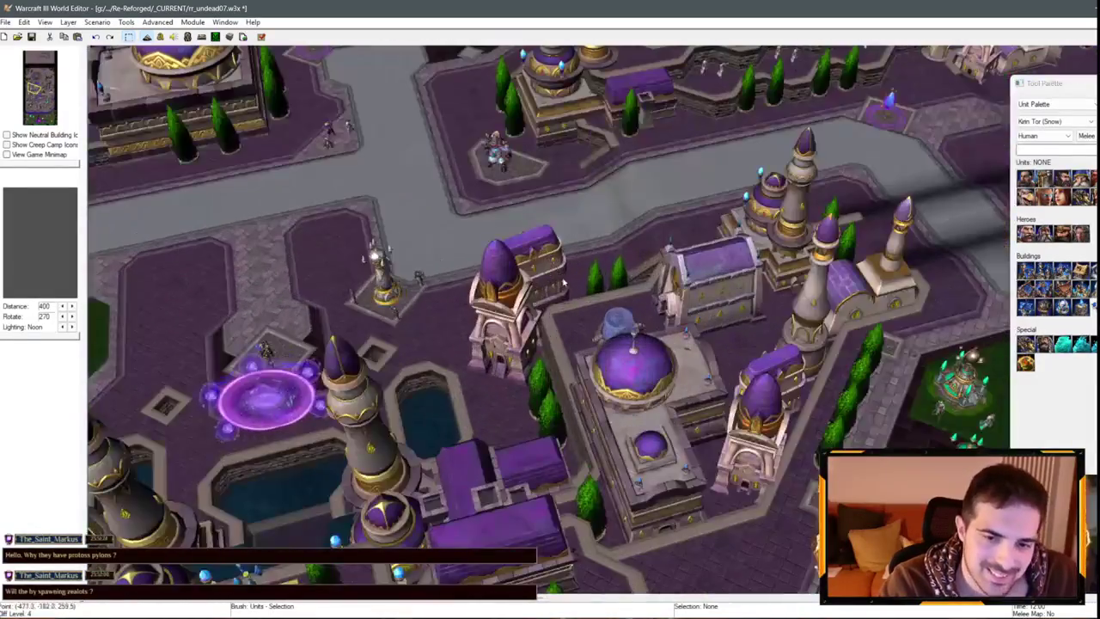
key("Left")
key("Left")
key("Left")
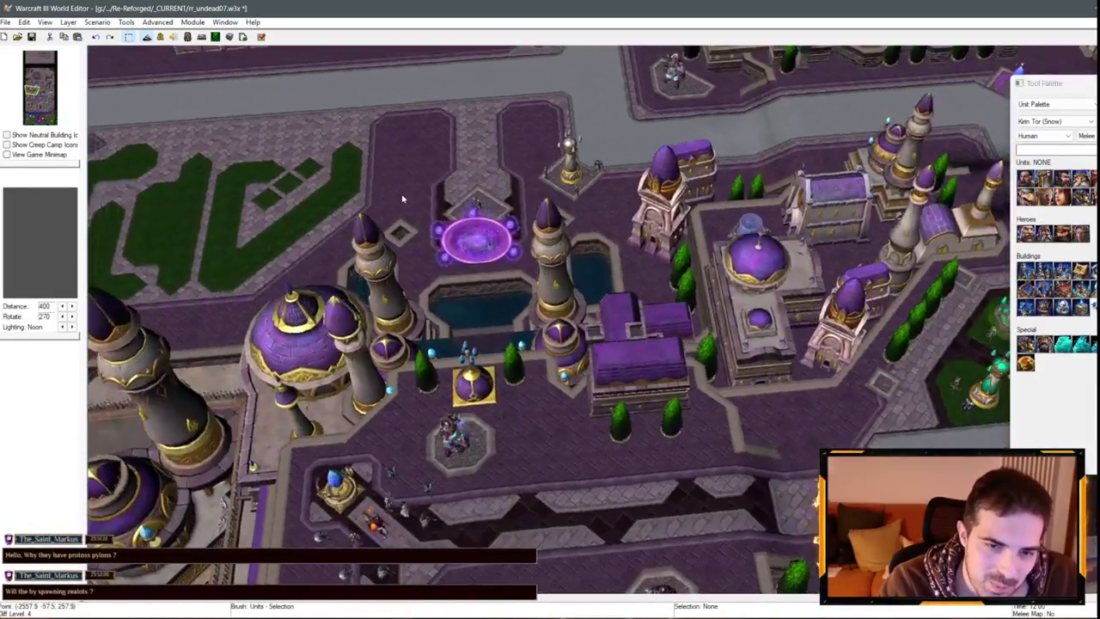
scroll(692, 299, "up", 2)
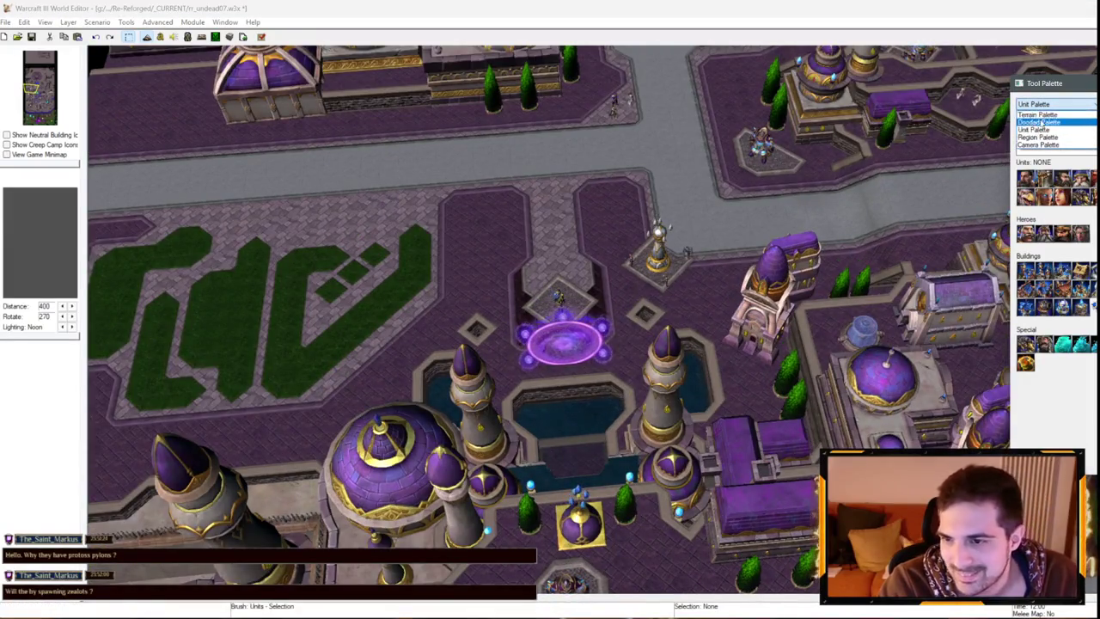
- Switch to the Doodad Palette, copy a Tree Planter and paste one beside the street
left_click(1042, 123)
key("Up")
key("Up")
key("Up")
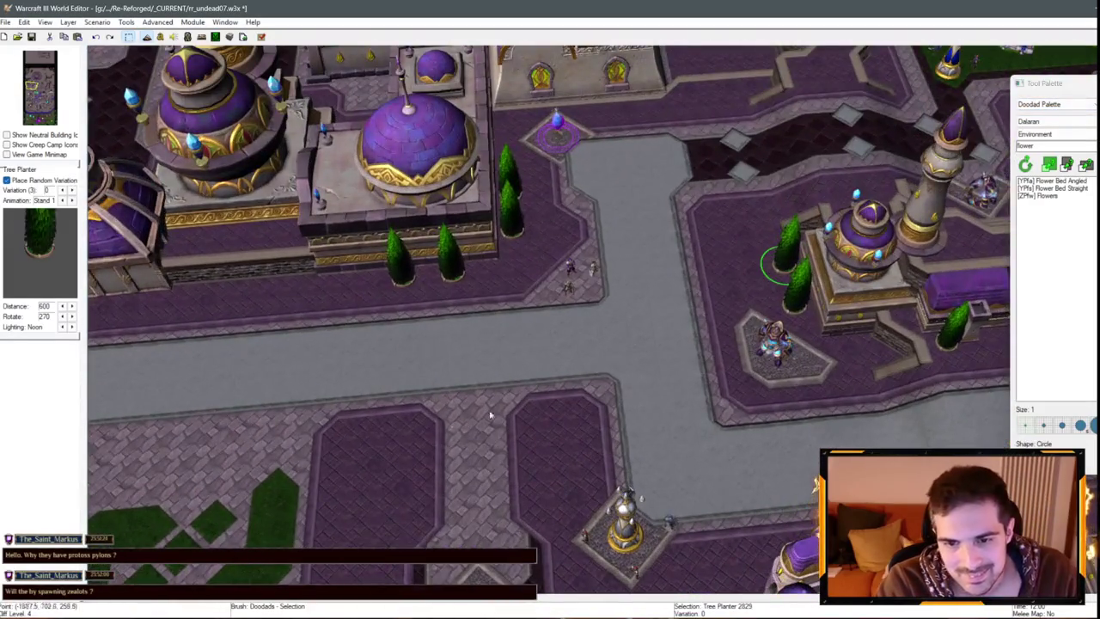
key("Down")
key("Down")
key("Left")
key("Left")
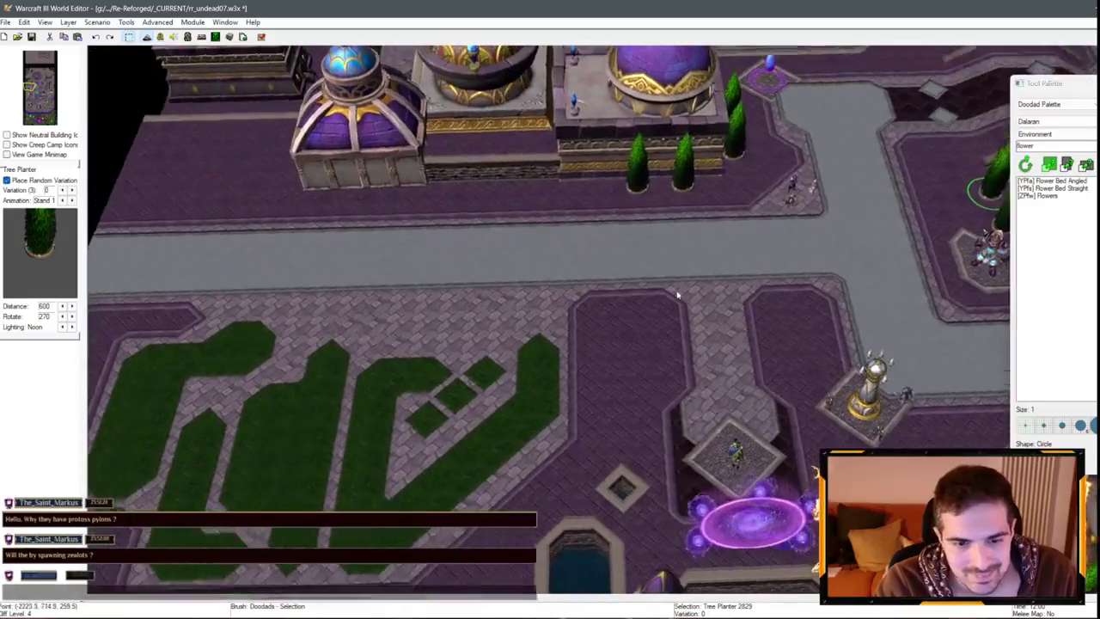
key("ctrl+v")
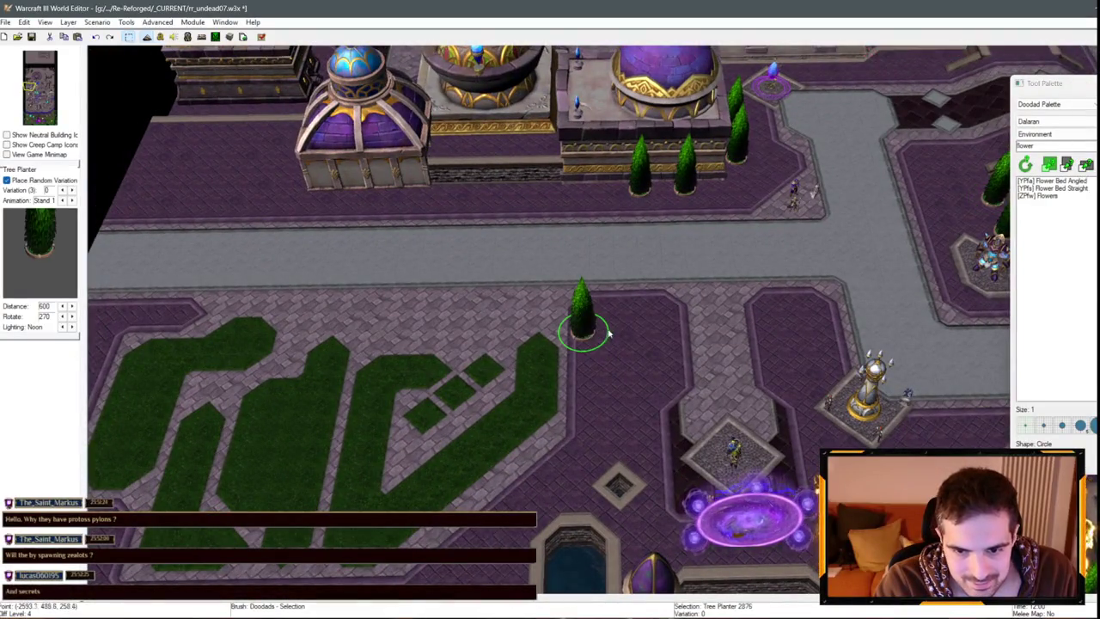
left_click(775, 309)
- Place two more tree planters beside the hedge garden and select all three
key("Up")
key("Right")
key("Right")
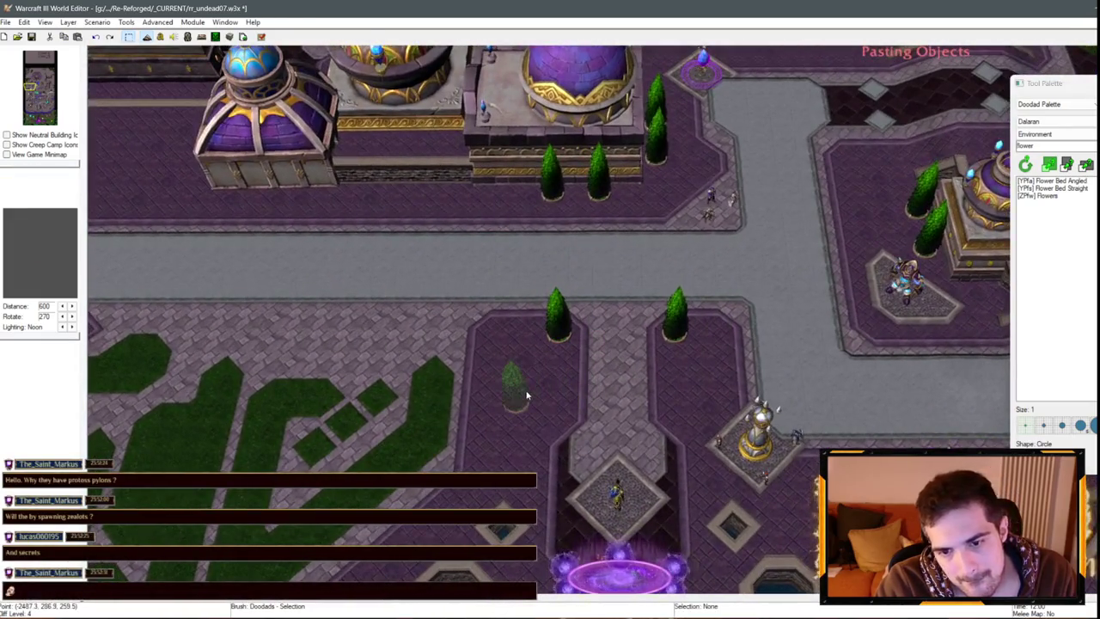
mouse_move(491, 383)
left_mouse_down()
mouse_move(481, 359)
mouse_move(633, 319)
left_mouse_up()
left_click(591, 327)
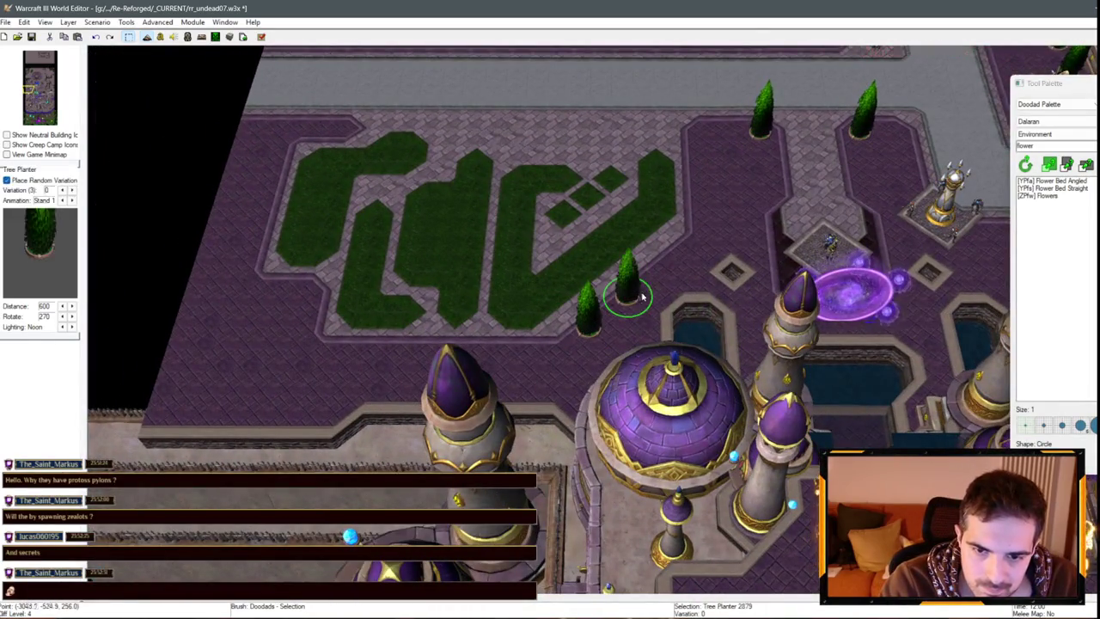
left_click(670, 268)
scroll(670, 268, "up", 2)
mouse_move(568, 352)
left_mouse_down()
mouse_move(723, 224)
mouse_move(795, 262)
mouse_move(725, 262)
mouse_move(773, 258)
mouse_move(459, 410)
mouse_move(428, 395)
mouse_move(469, 232)
left_mouse_up()
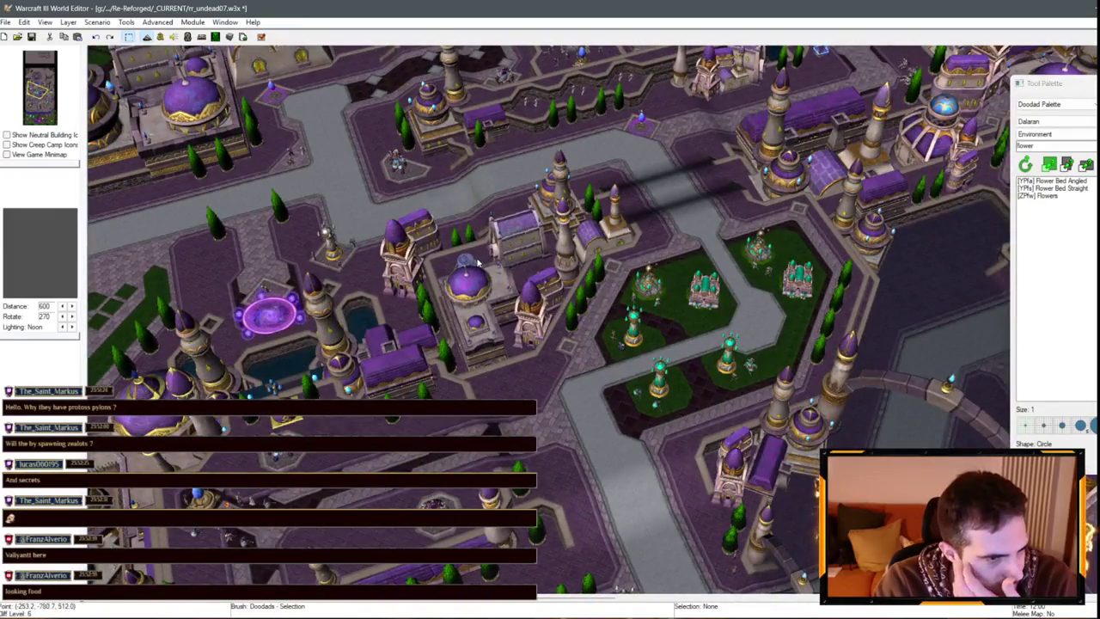
- Select a tree planter near the fenced garden and place a copy beside the tower
key("Up")
key("Right")
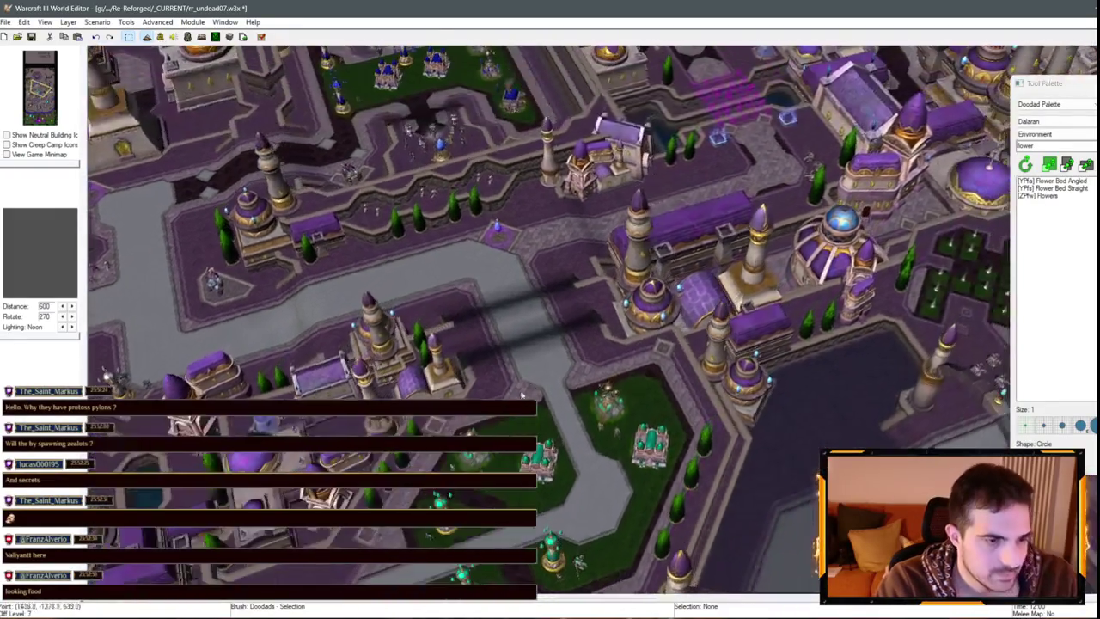
scroll(521, 263, "up", 3)
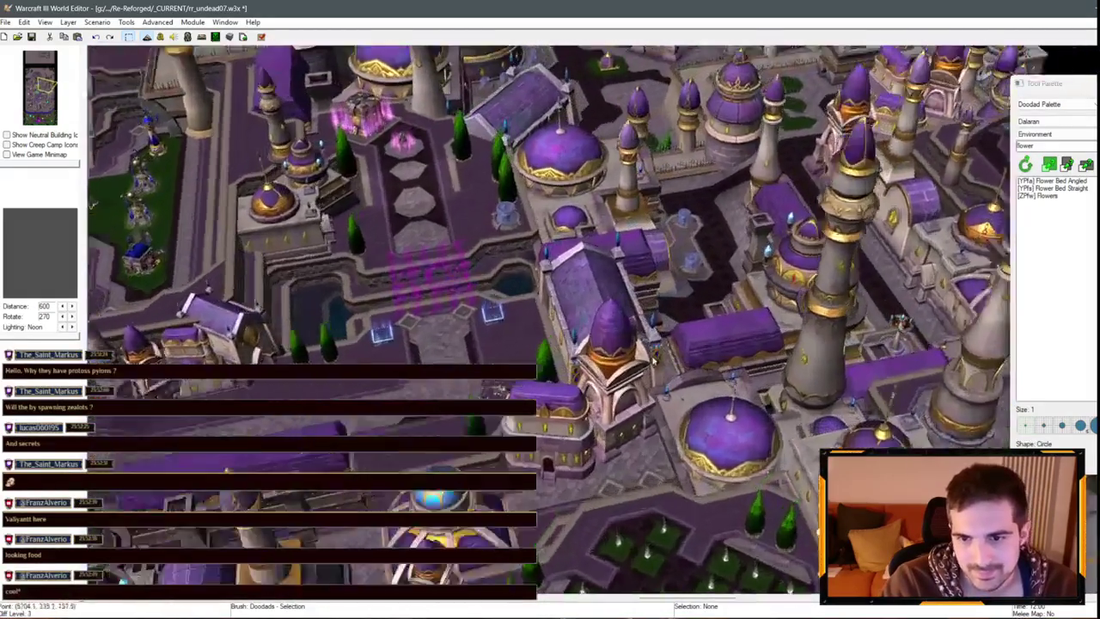
key("Up")
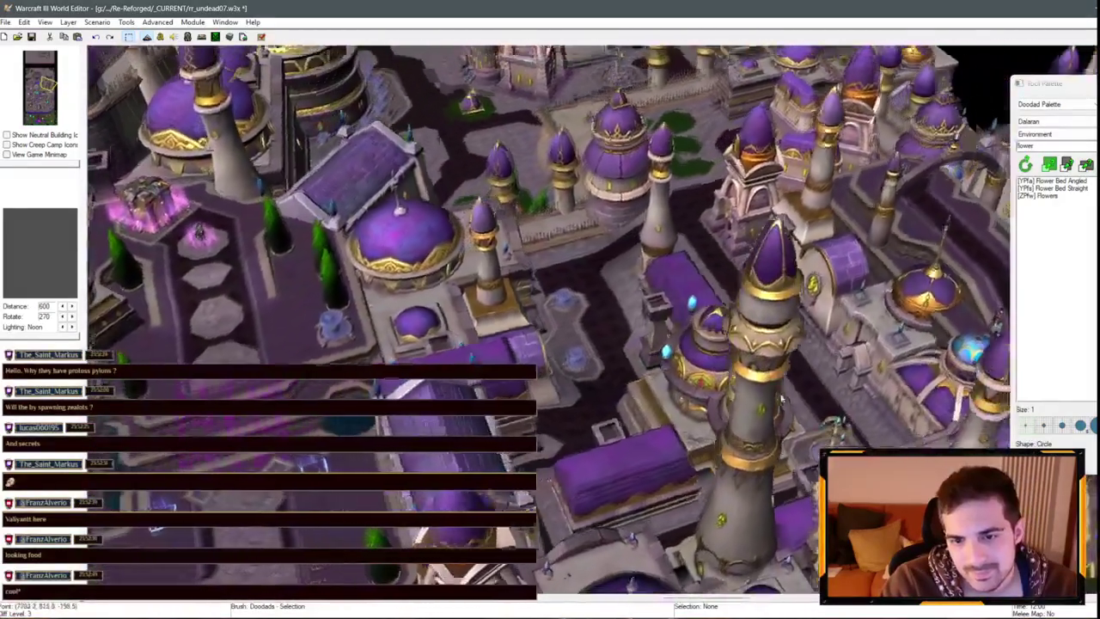
key("Up")
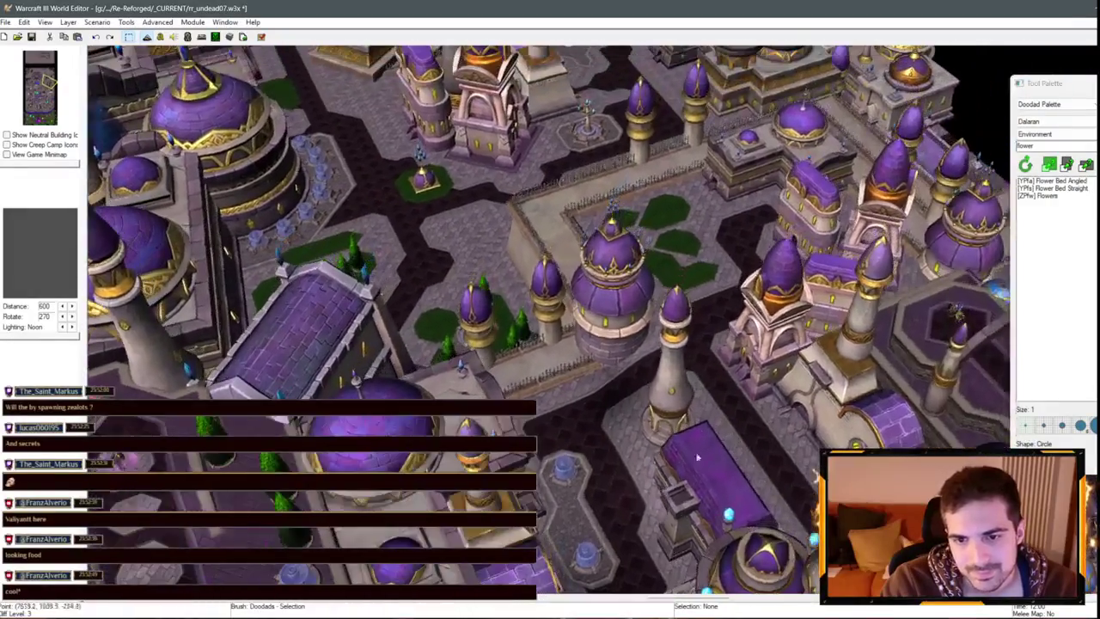
scroll(741, 310, "up", 2)
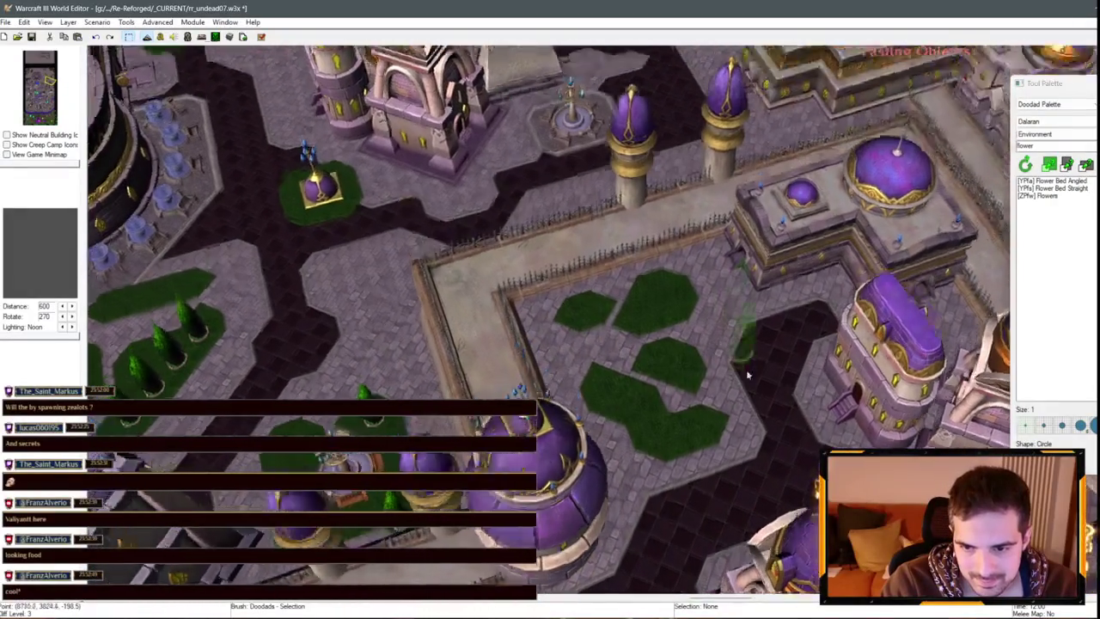
left_click(838, 266)
scroll(838, 266, "down", 2)
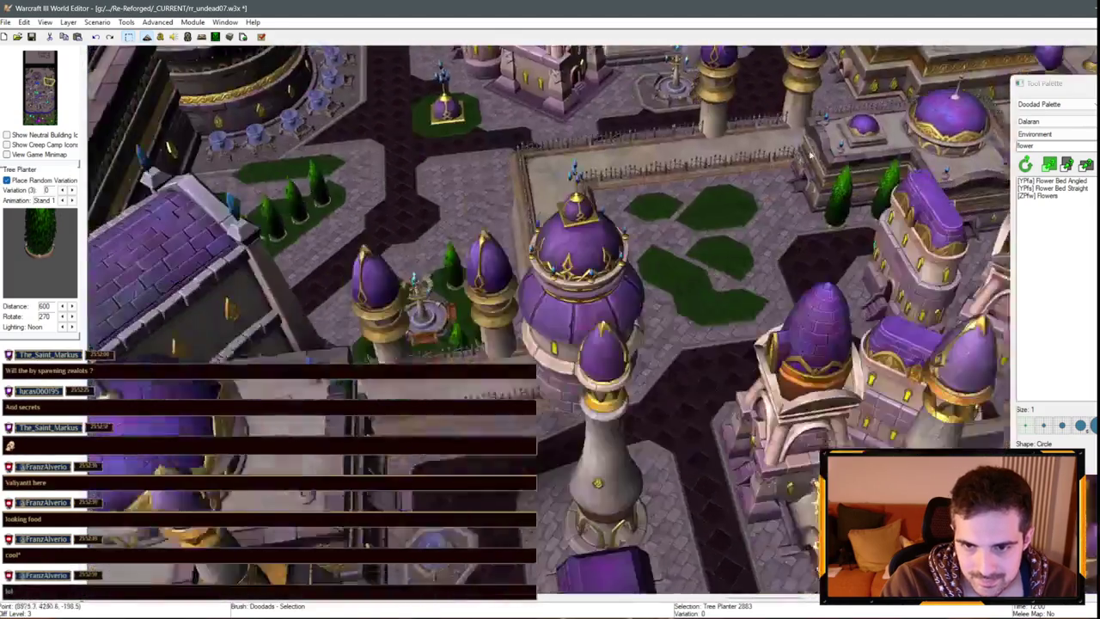
key("Down")
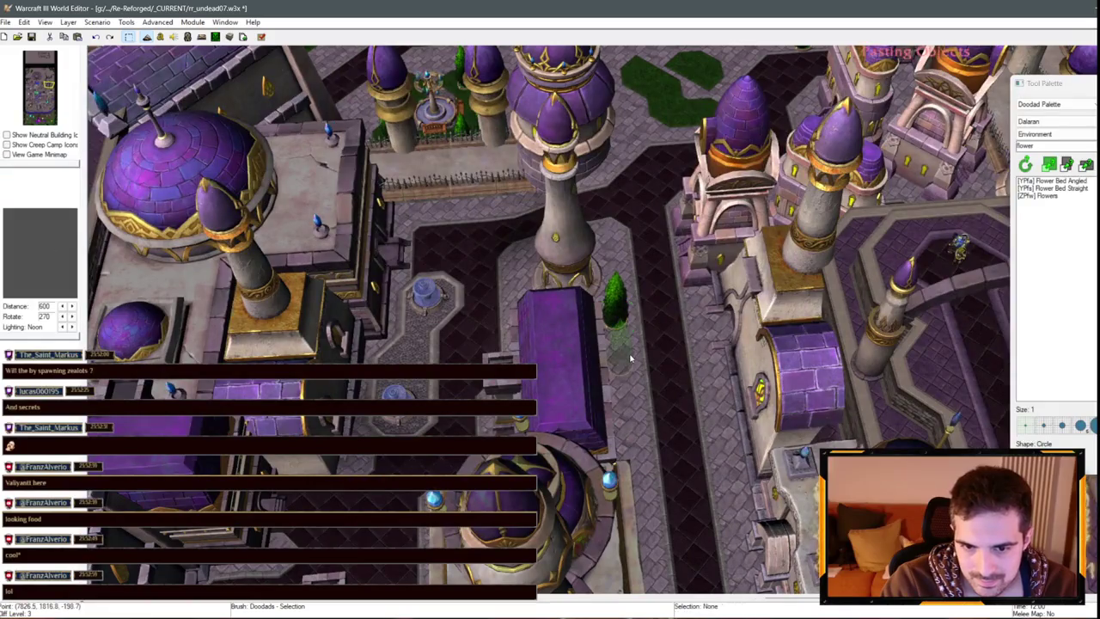
left_click(631, 415)
- Copy the tree planters and paste them along the walkway by the purple-roofed building
key("Down")
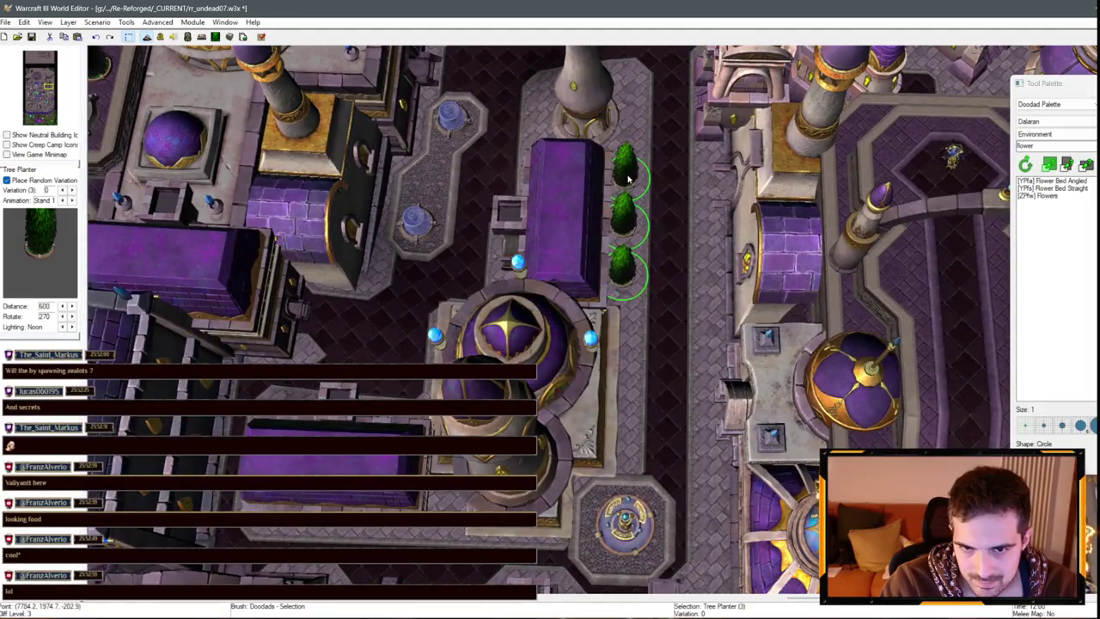
key("Down")
key("ctrl+v")
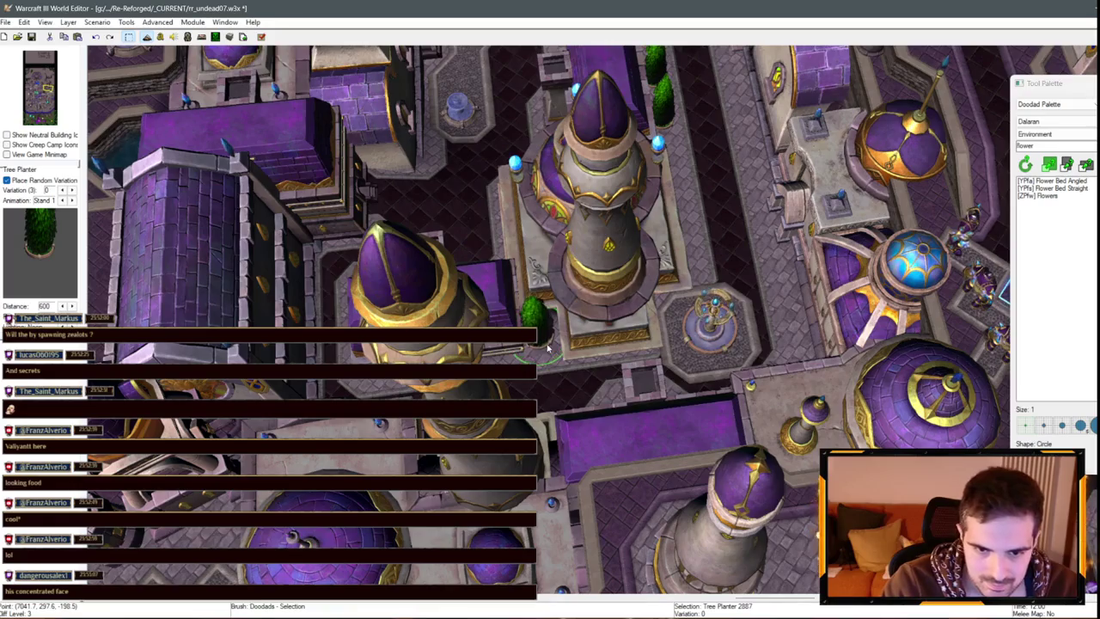
key("Left")
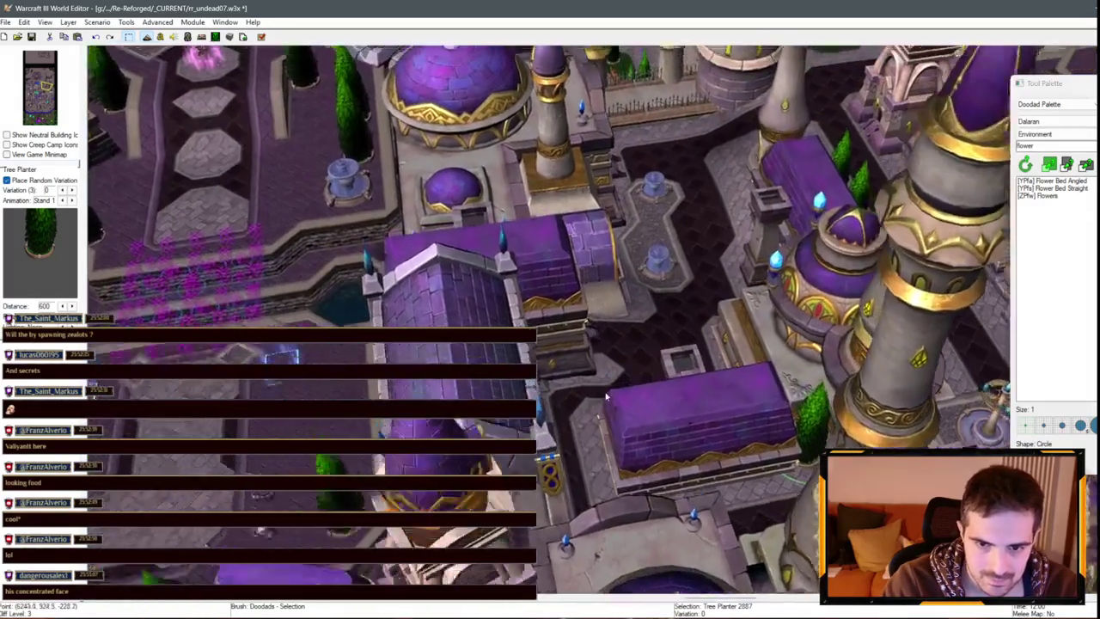
key("Up")
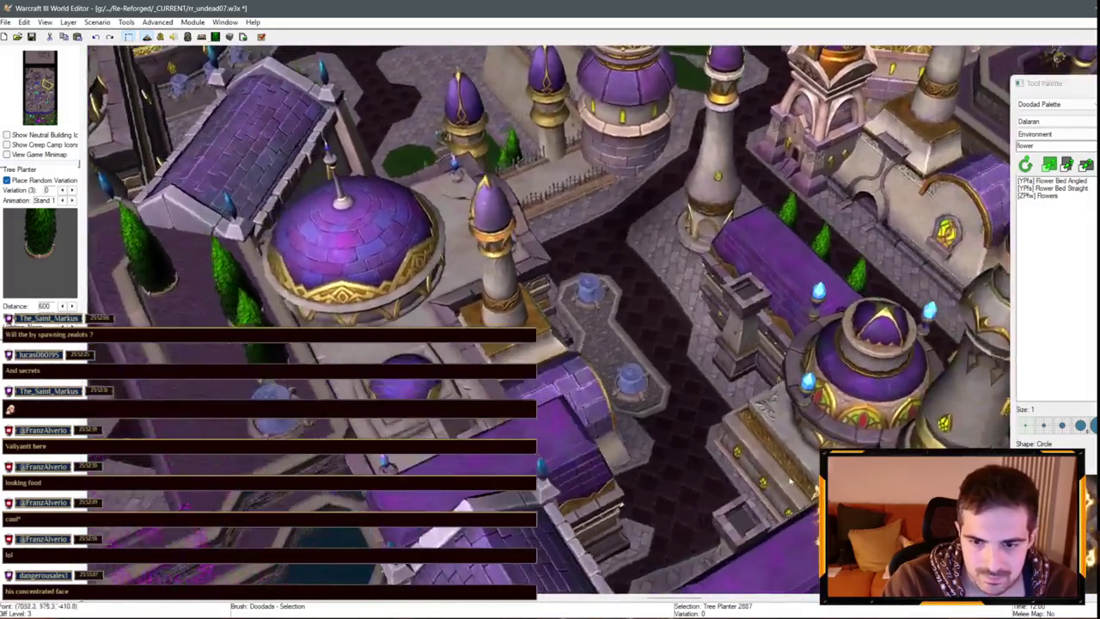
left_click(758, 392)
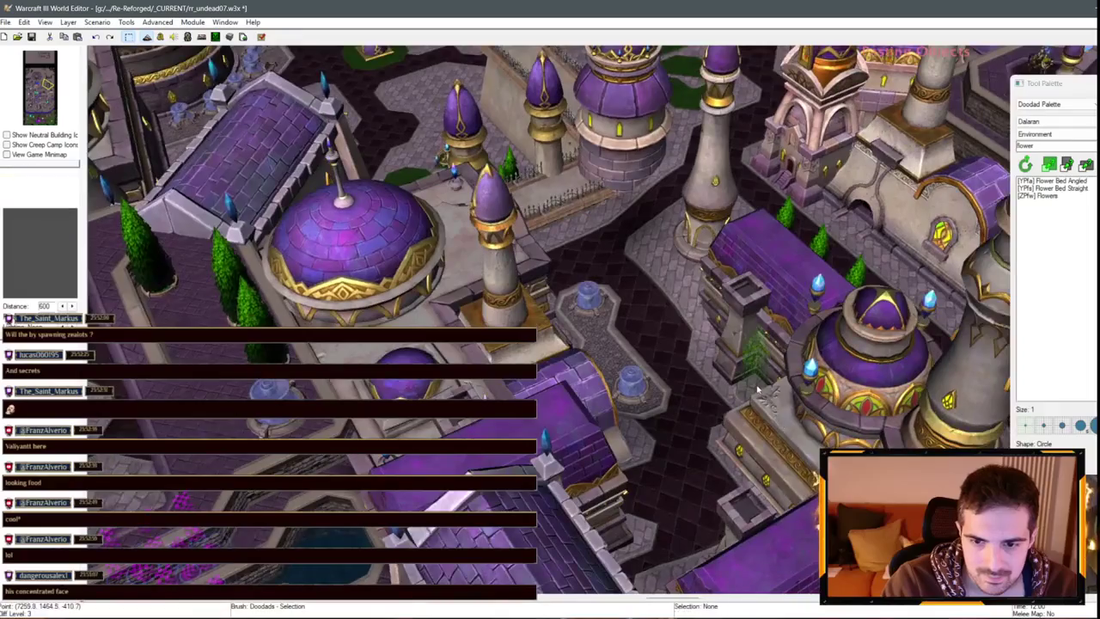
- Paste and place two more tree planter copies beside the courtyard buildings
left_click(759, 391)
key("Up")
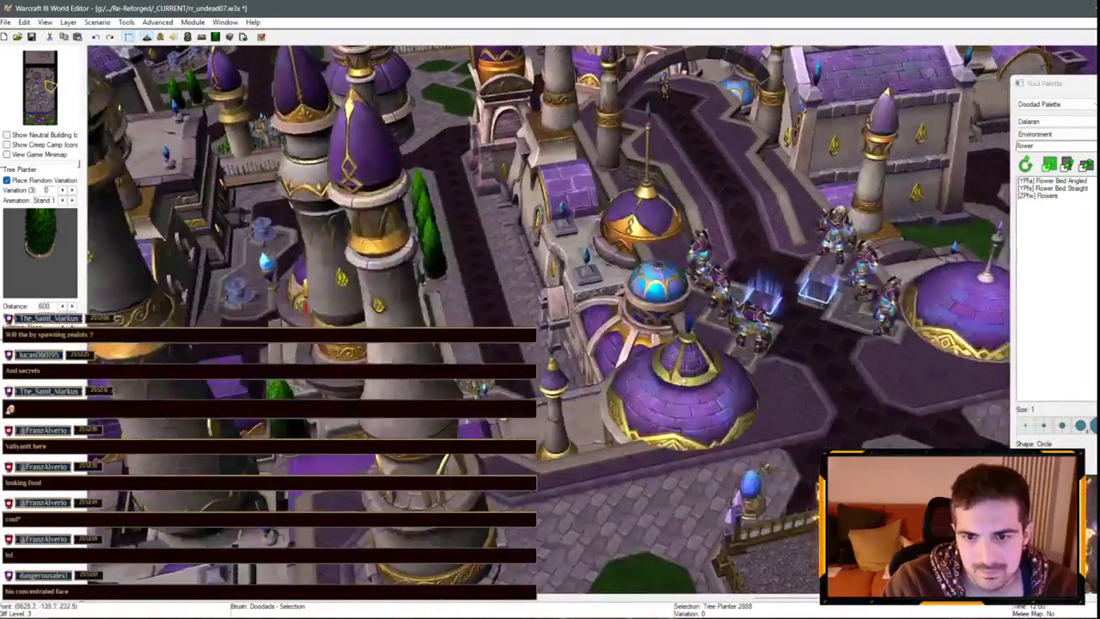
key("Up")
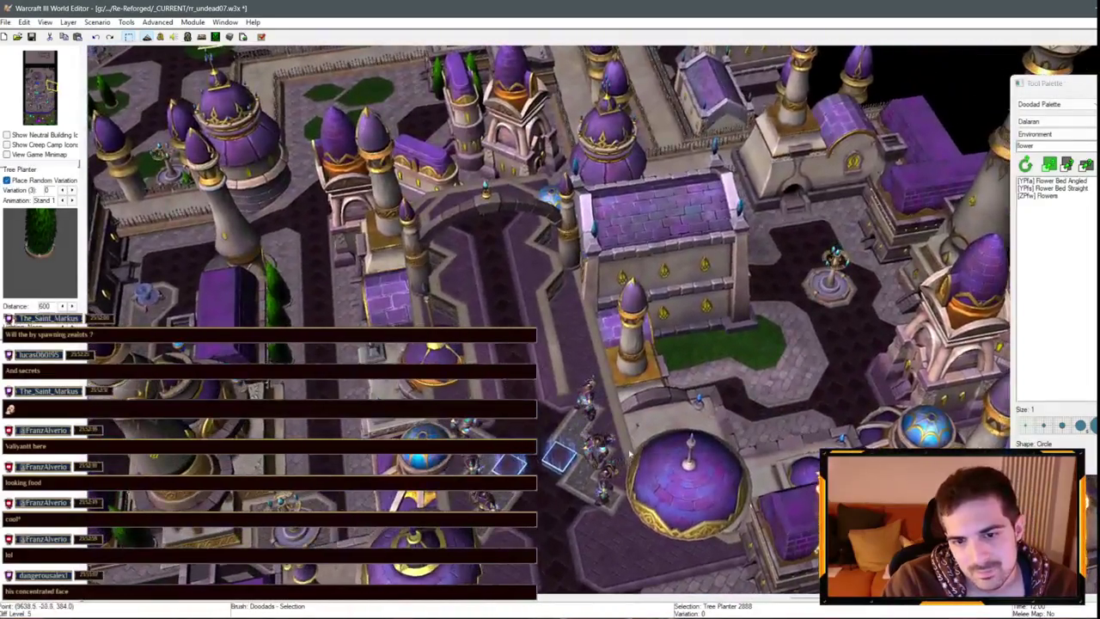
key("ctrl+v")
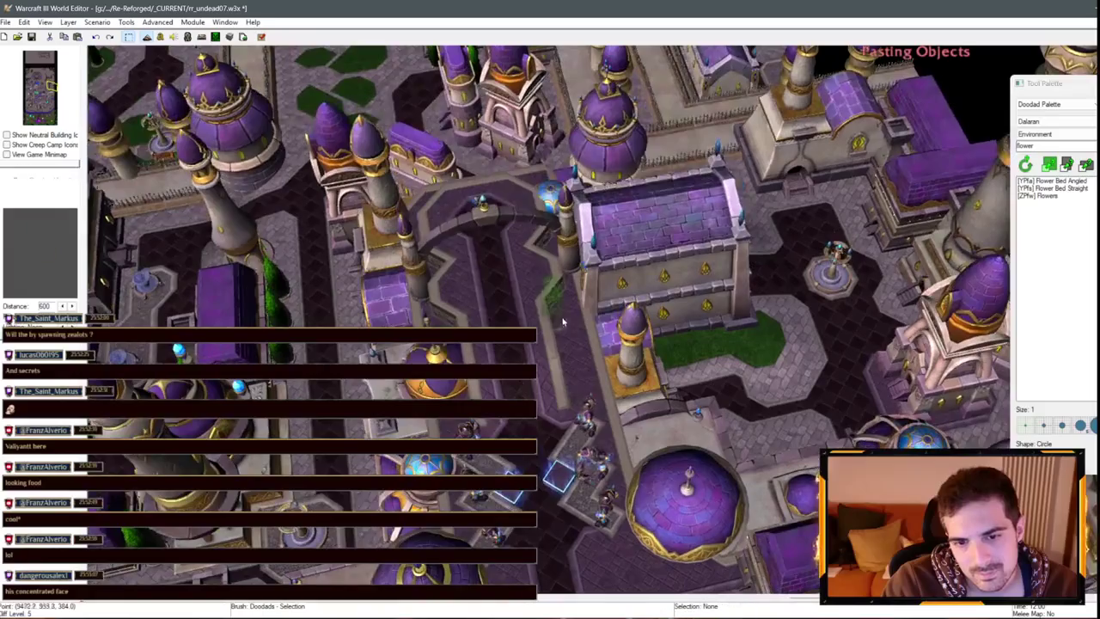
left_click(580, 353)
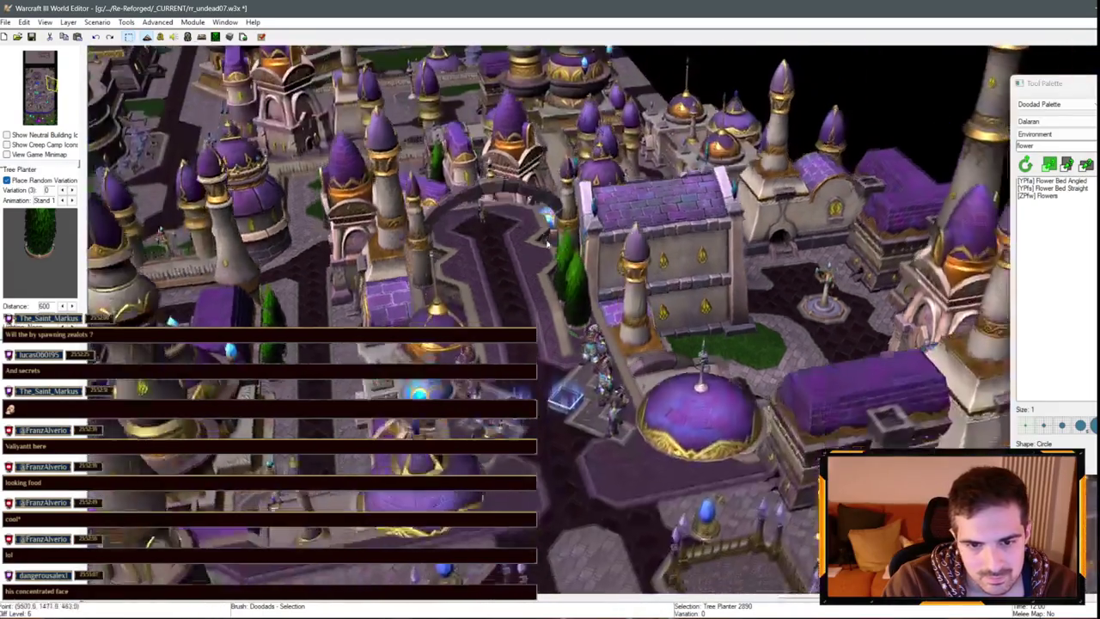
key("Down")
key("Up")
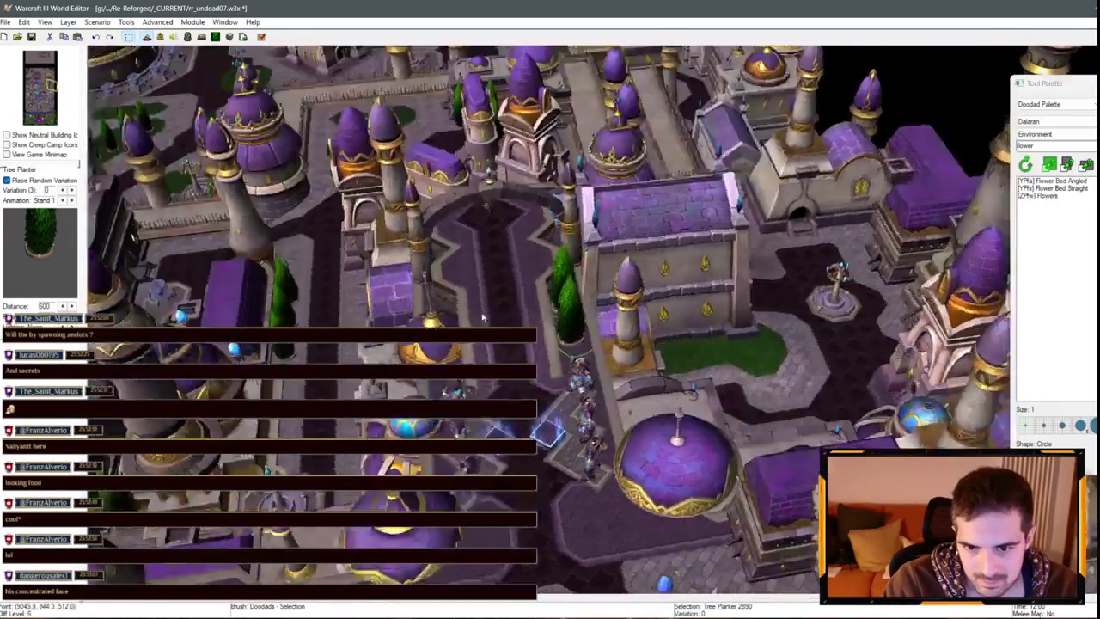
key("ctrl+v")
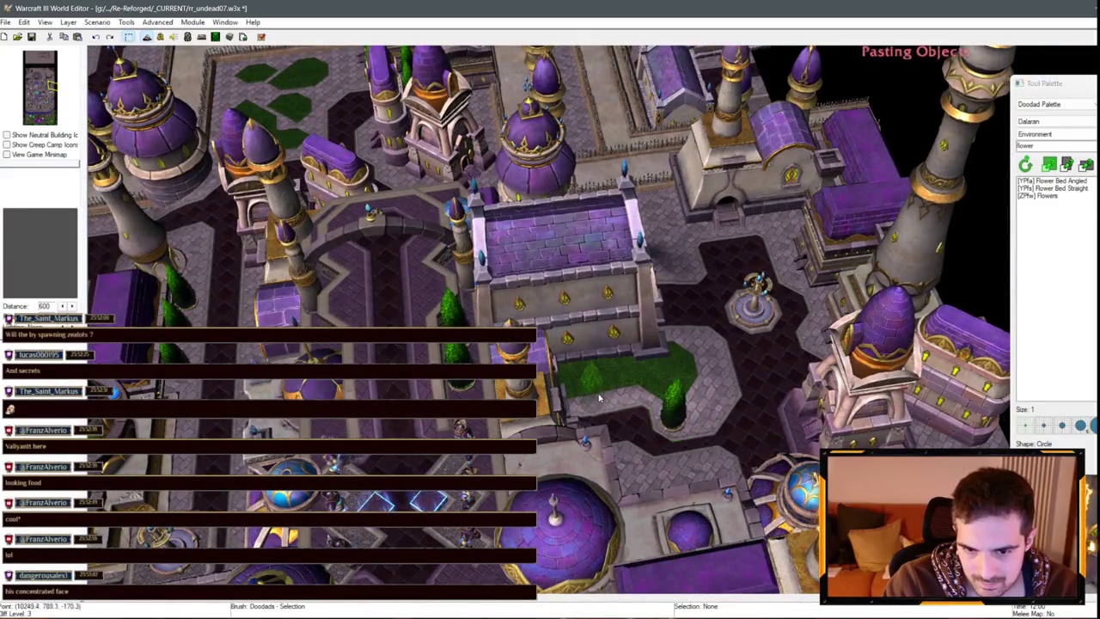
- Select one of the new tree planters and angle the camera over the courtyard
key("Up")
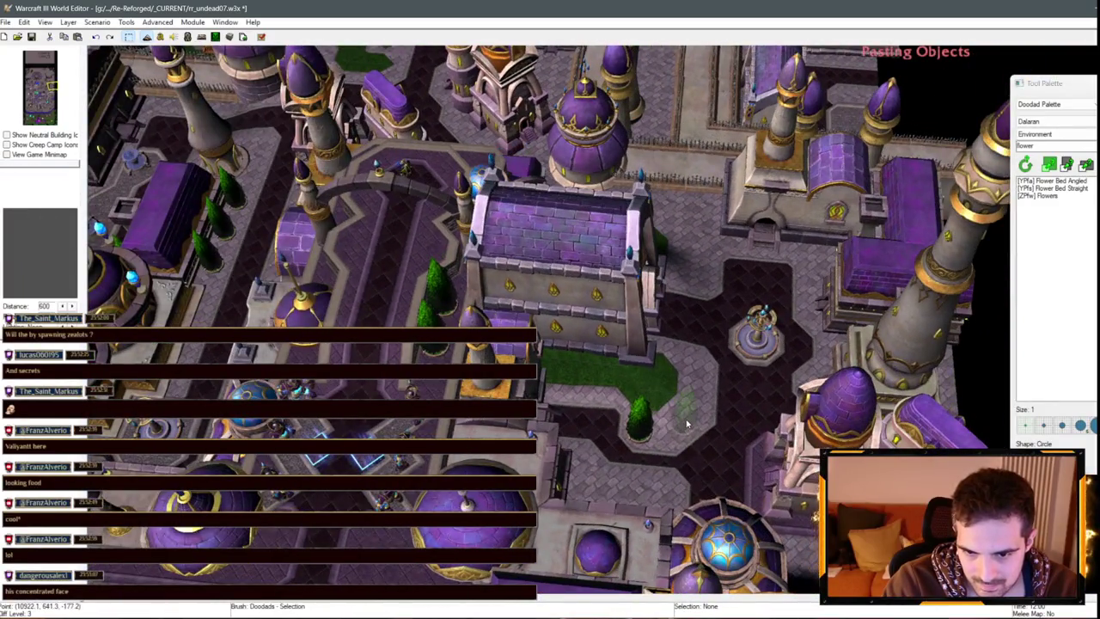
key("Up")
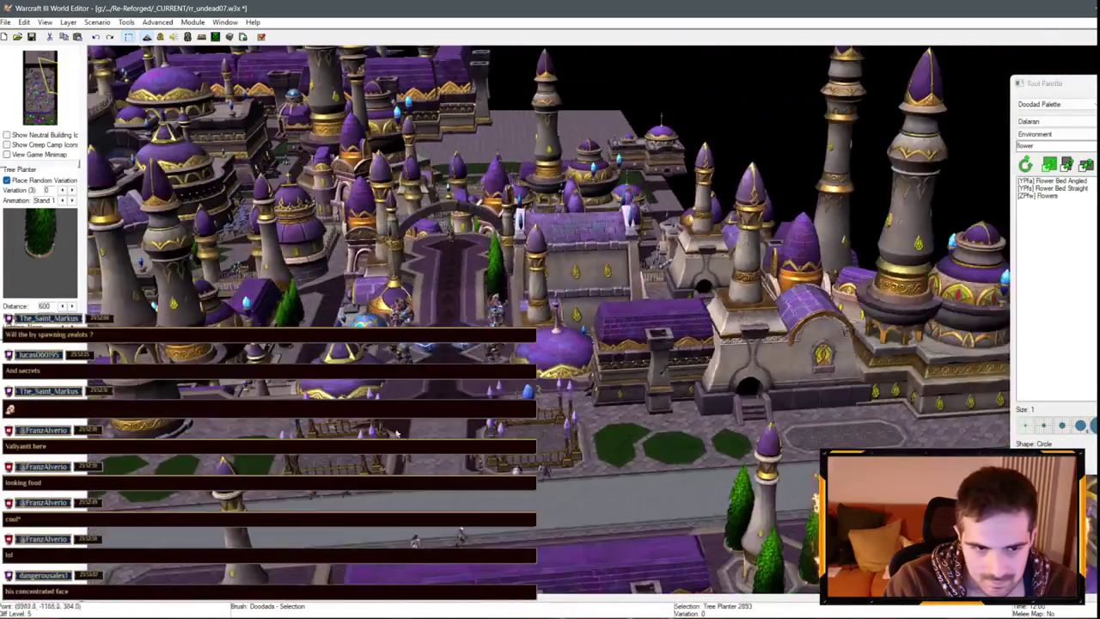
key("Left")
scroll(747, 318, "up", 3)
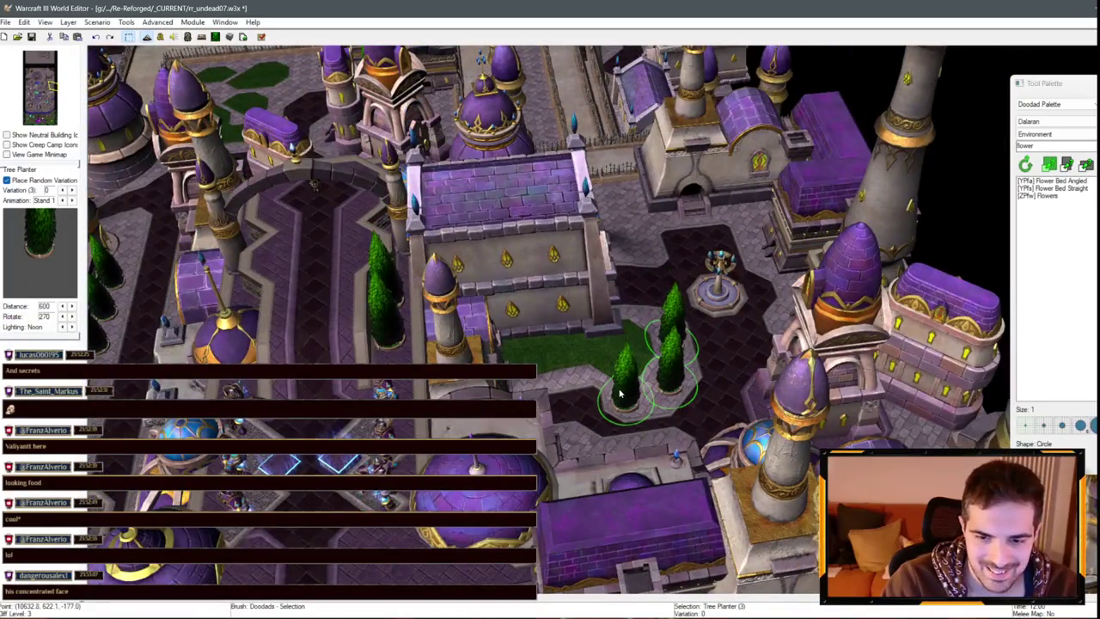
left_click(623, 391)
scroll(636, 361, "down", 3)
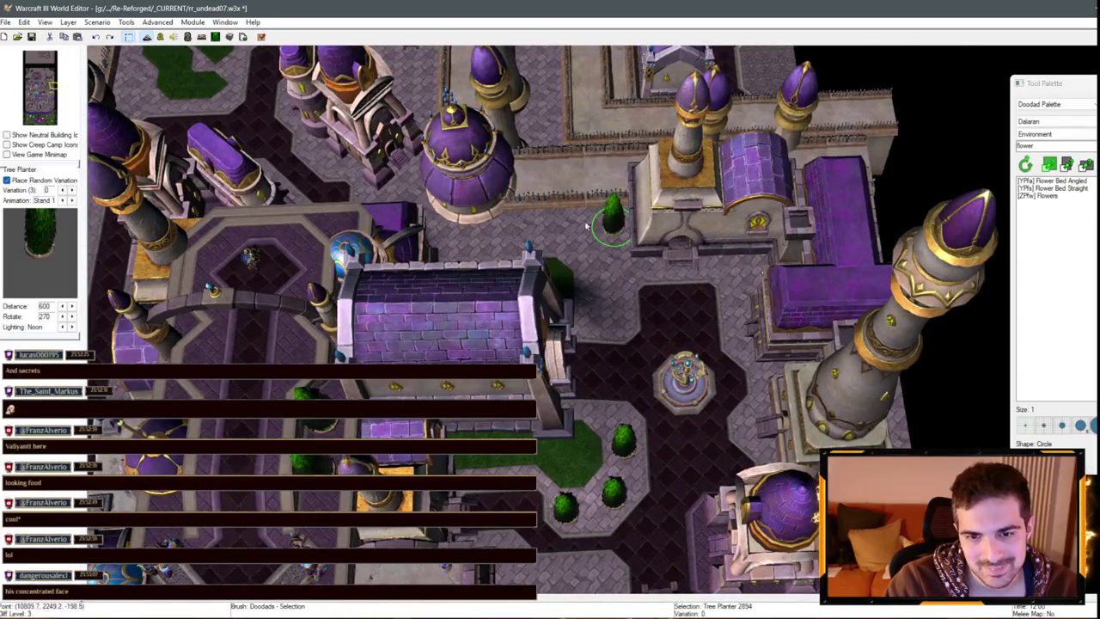
left_click_drag(527, 225, 630, 359)
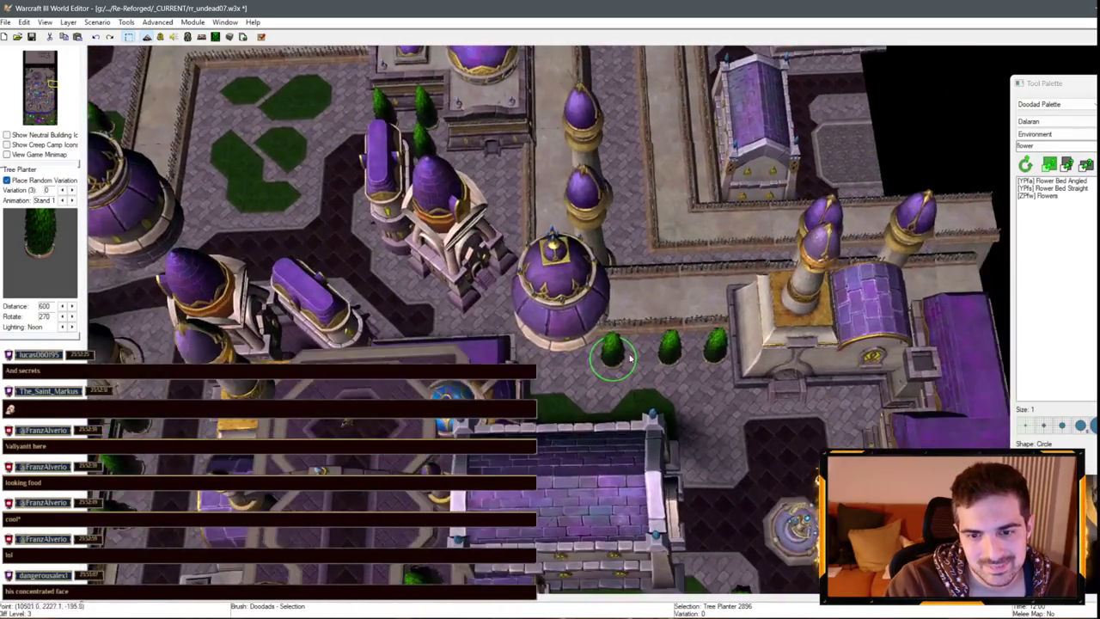
scroll(531, 339, "up", 1)
mouse_move(714, 557)
left_mouse_down()
mouse_move(714, 524)
mouse_move(645, 447)
left_mouse_up()
mouse_move(633, 260)
left_mouse_down()
mouse_move(586, 206)
mouse_move(486, 379)
mouse_move(621, 443)
mouse_move(489, 265)
left_mouse_up()
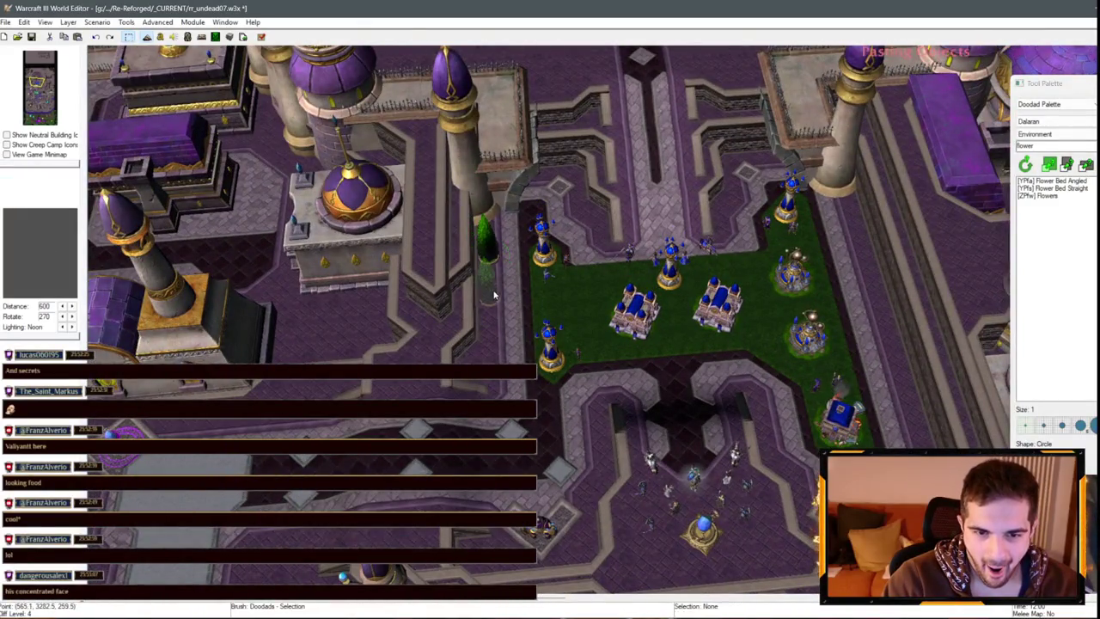
- Place copied tree planters in a second row along the courtyard street
left_click(495, 344)
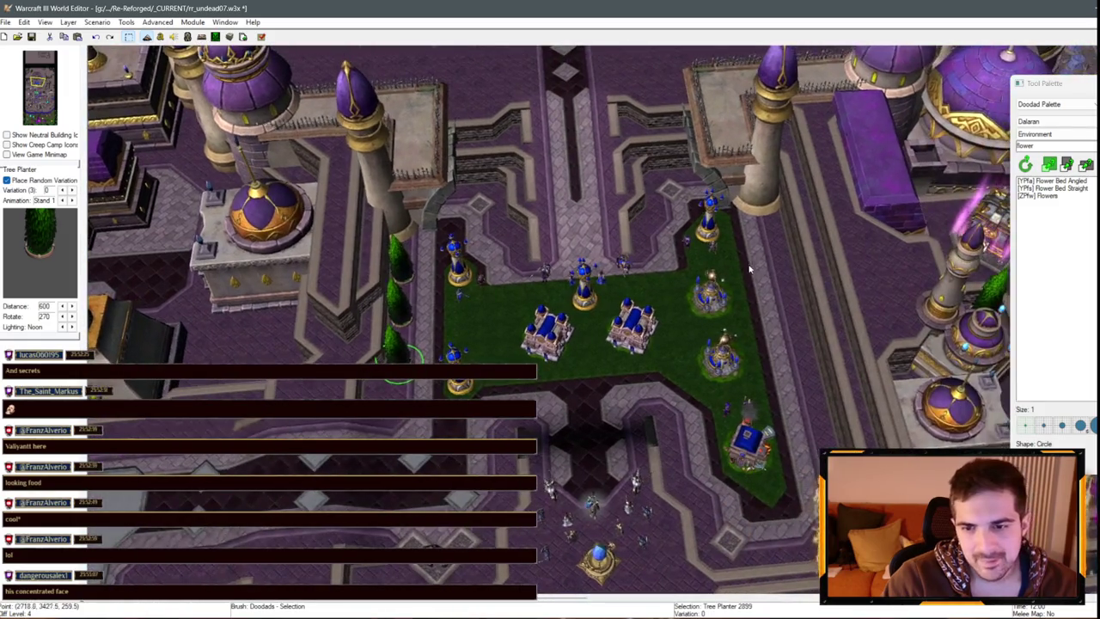
left_click(771, 264)
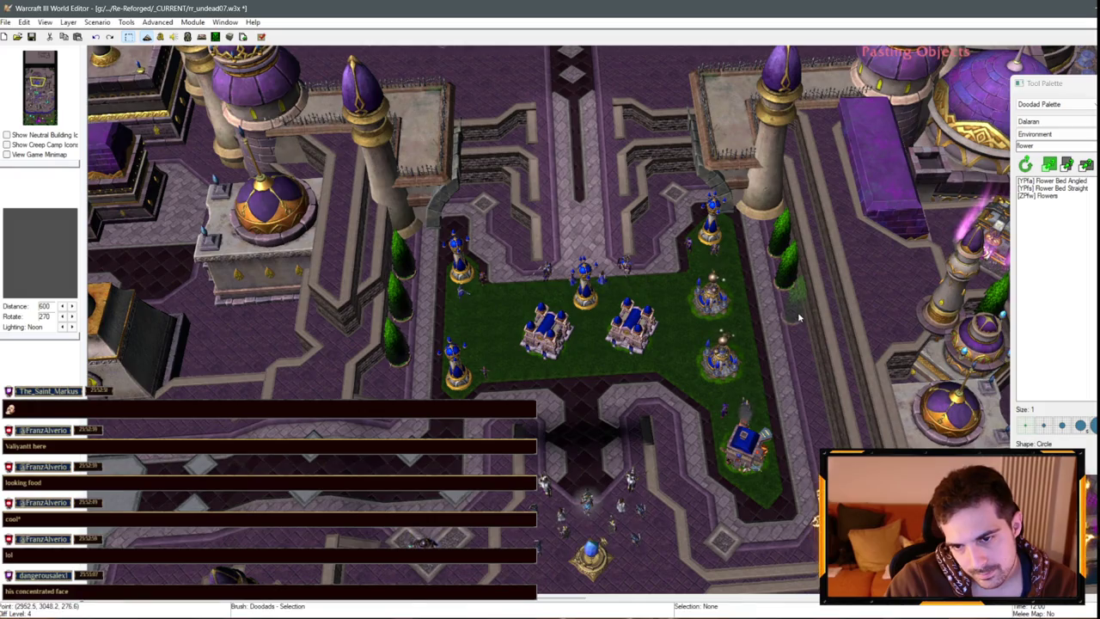
left_click(830, 439)
scroll(812, 429, "down", 2)
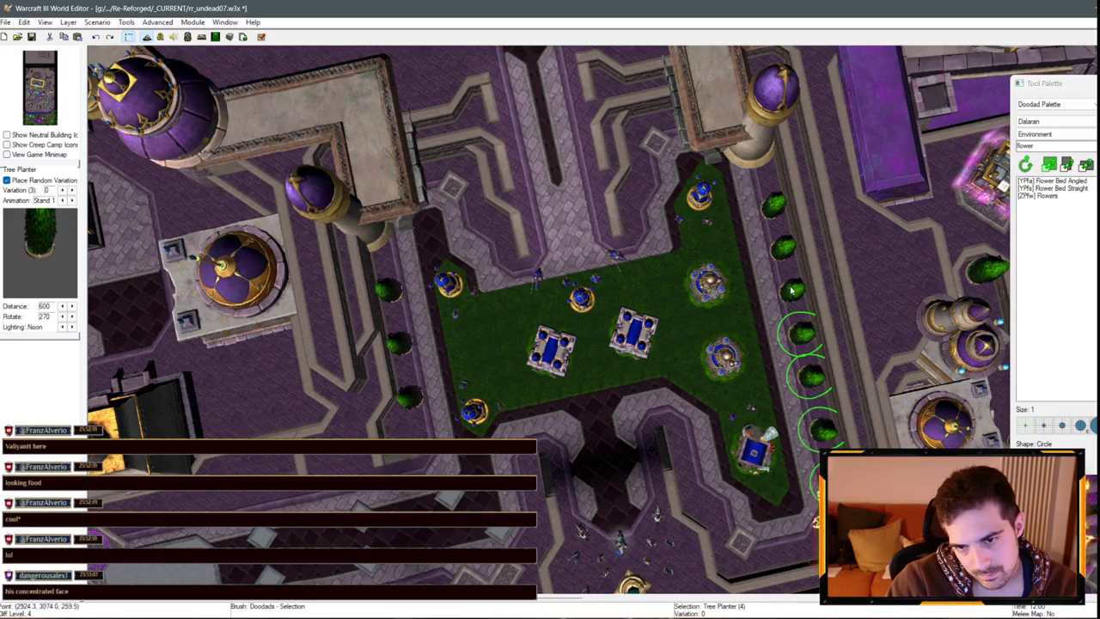
key("ctrl+v")
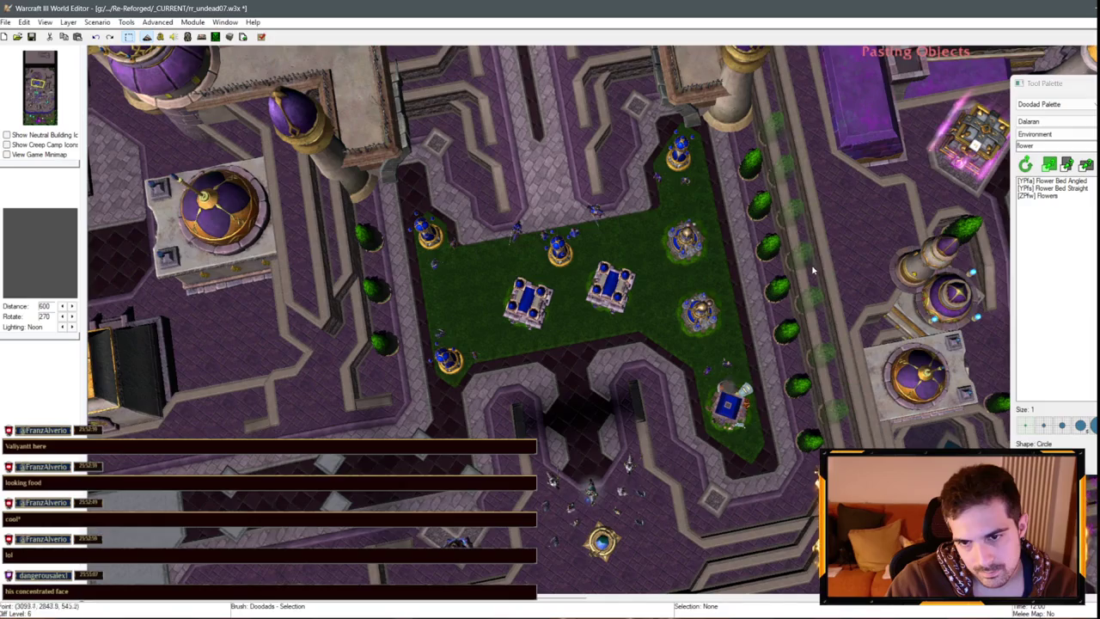
left_click(812, 271)
- Zoom around and select a tree planter in the finished double rows
scroll(821, 443, "up", 2)
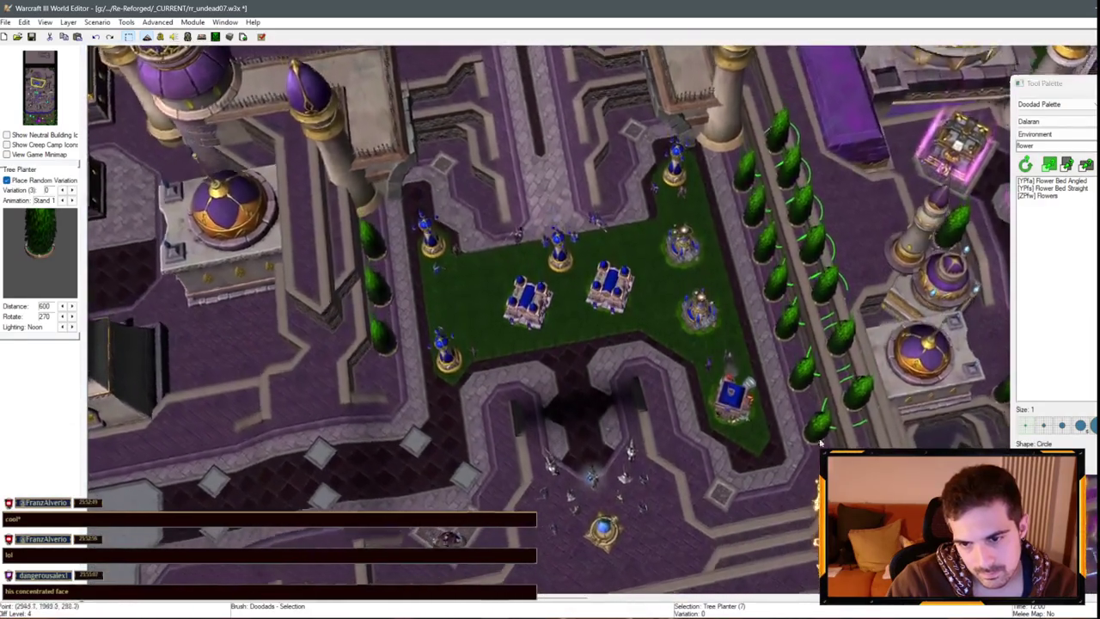
scroll(821, 443, "down", 1)
scroll(793, 466, "up", 3)
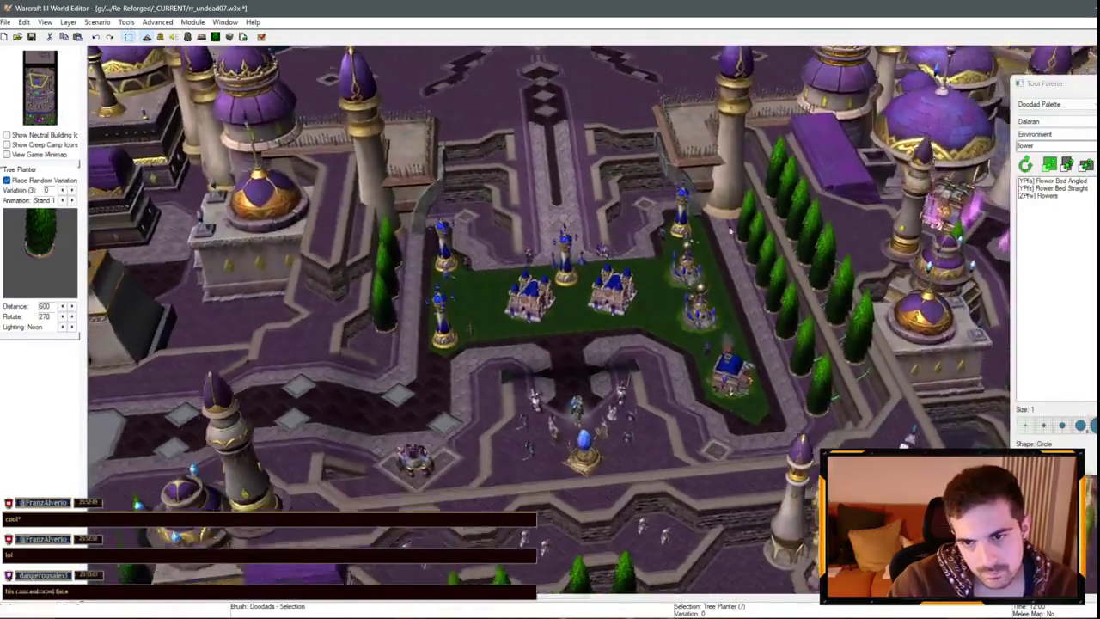
scroll(772, 263, "down", 3)
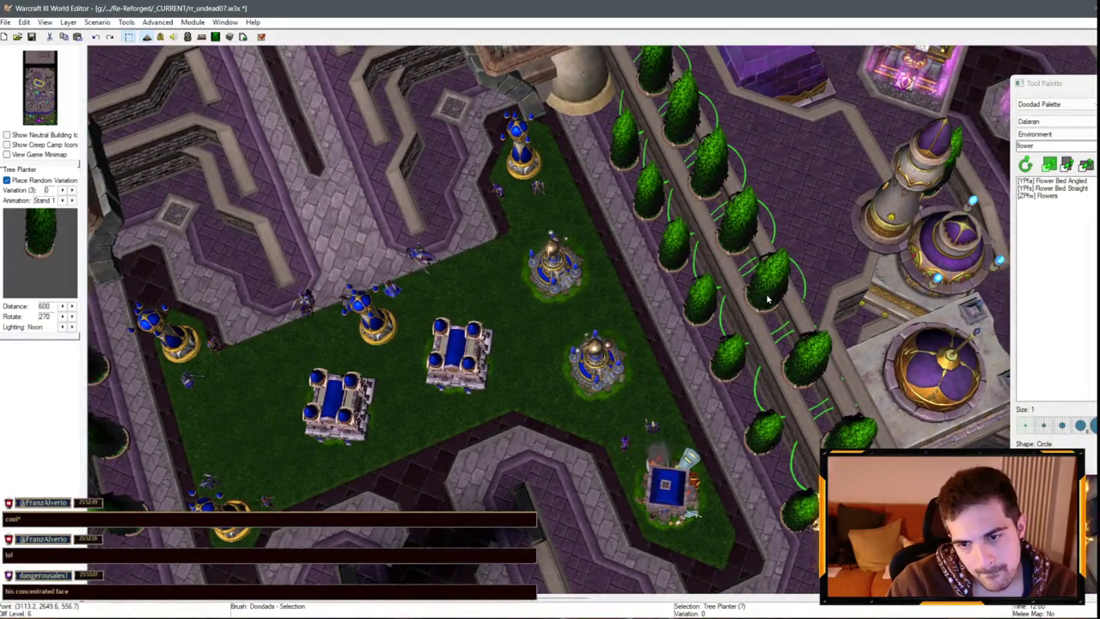
scroll(767, 298, "down", 2)
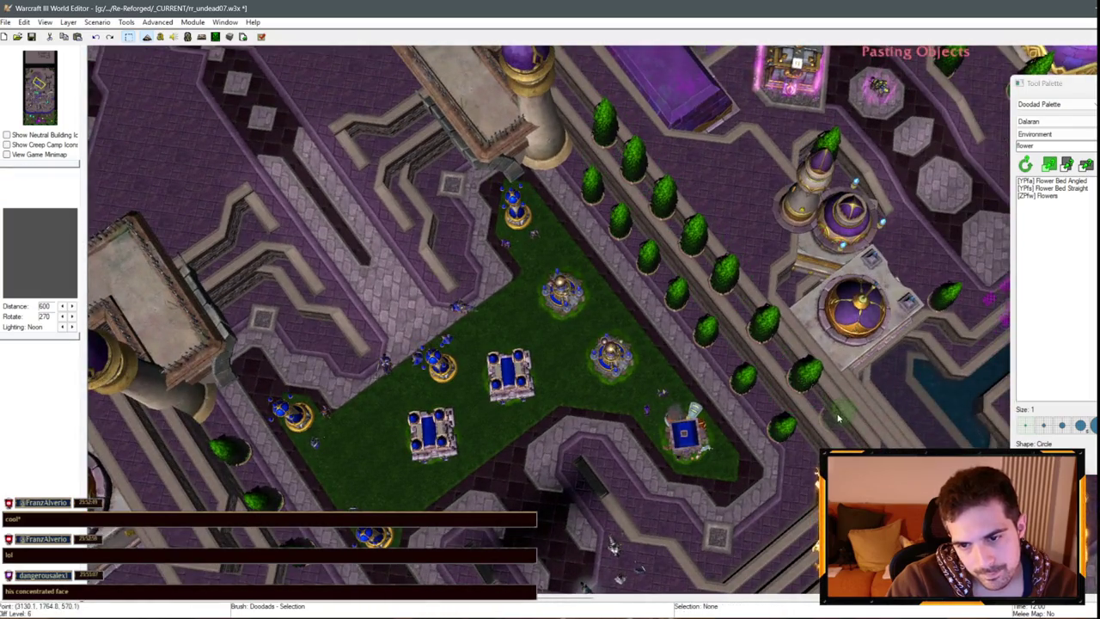
left_click(838, 418)
scroll(838, 419, "up", 3)
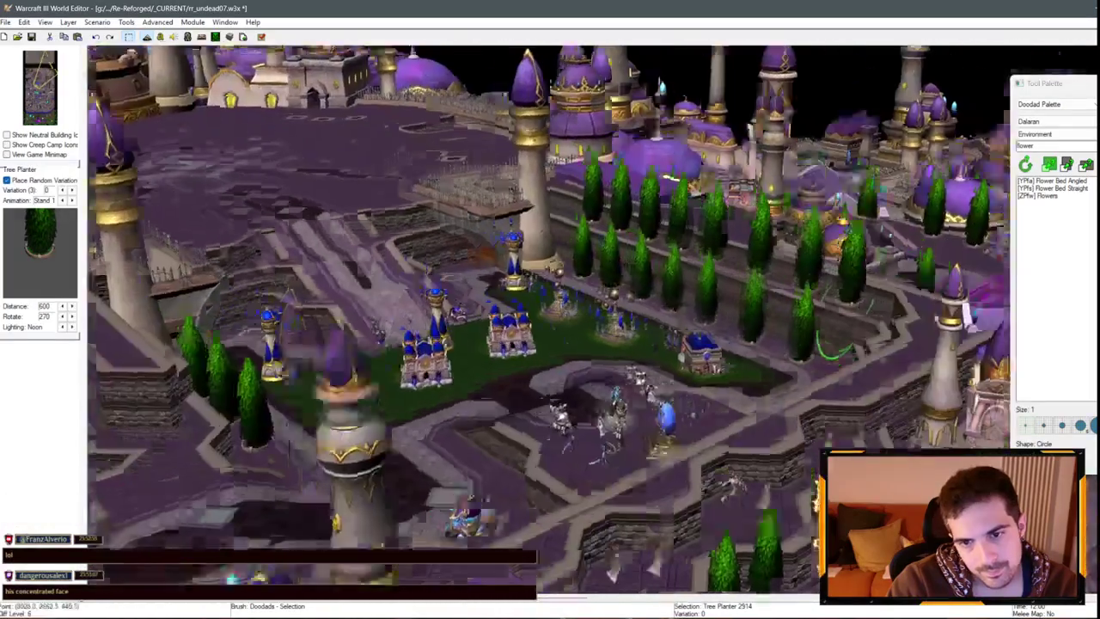
scroll(721, 381, "down", 3)
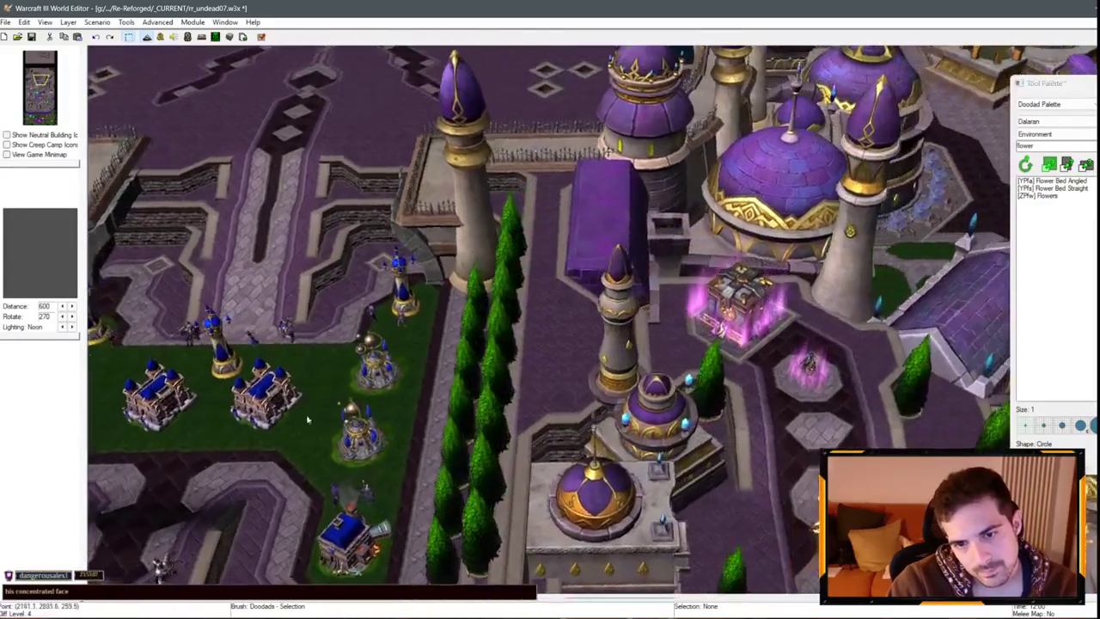
- Pan south, zoom and tilt the camera to an angled view of the plaza beside the purple shrine
scroll(242, 407, "up", 3)
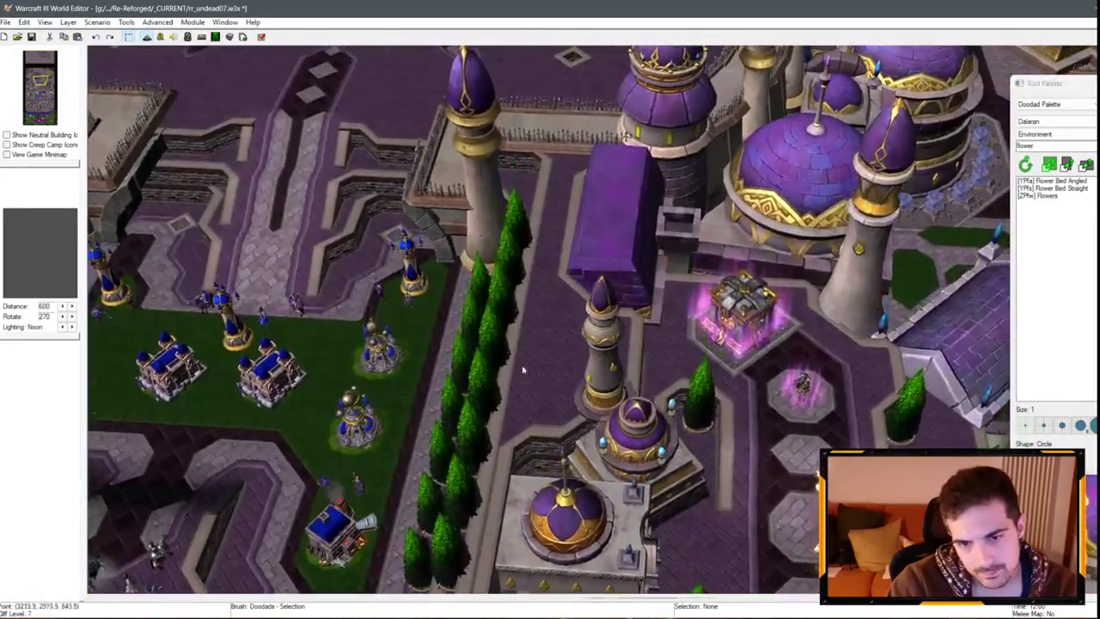
scroll(522, 370, "down", 3)
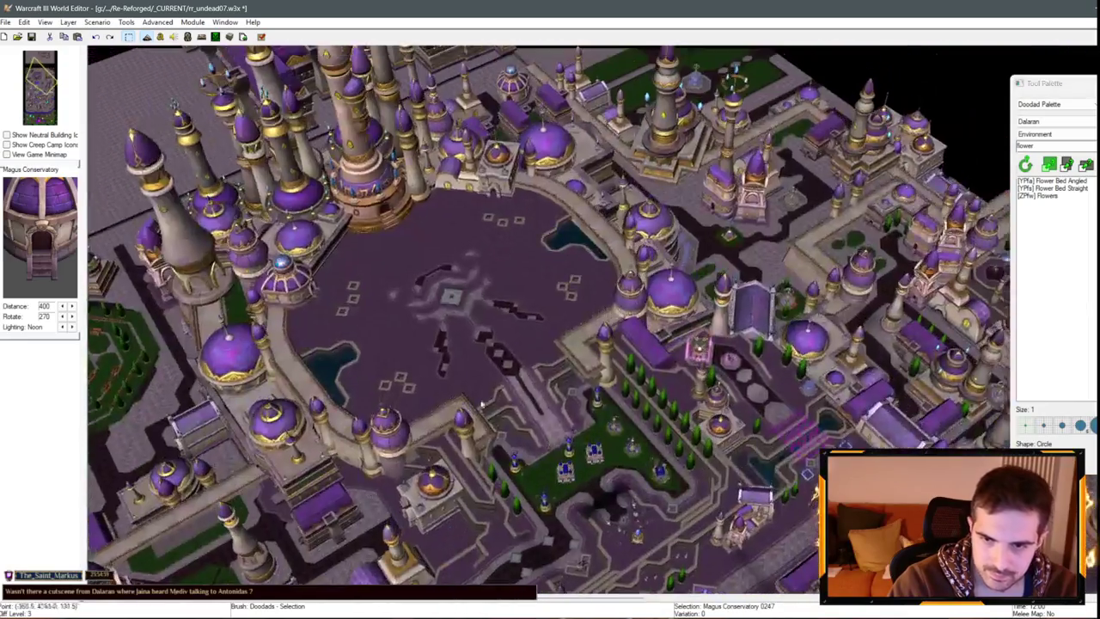
key("Down")
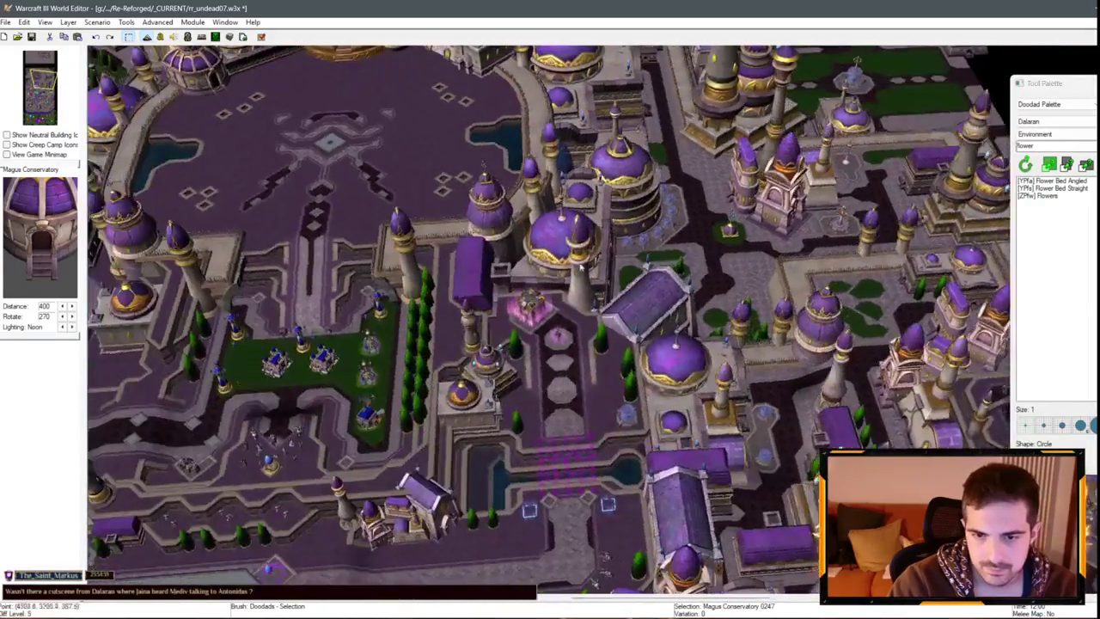
scroll(656, 181, "up", 5)
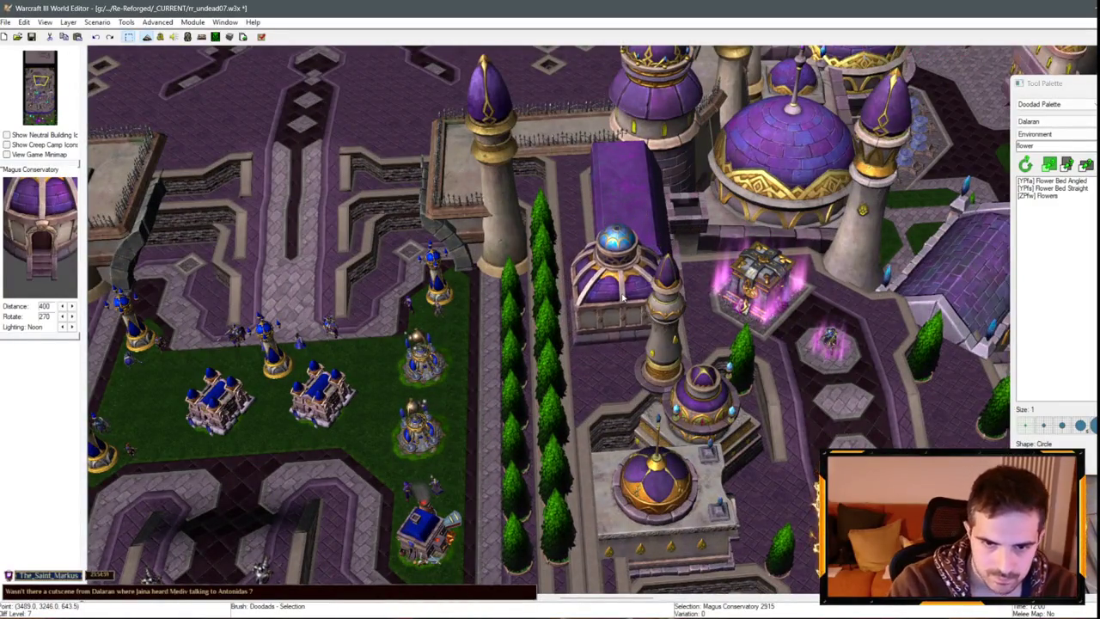
scroll(626, 386, "up", 3)
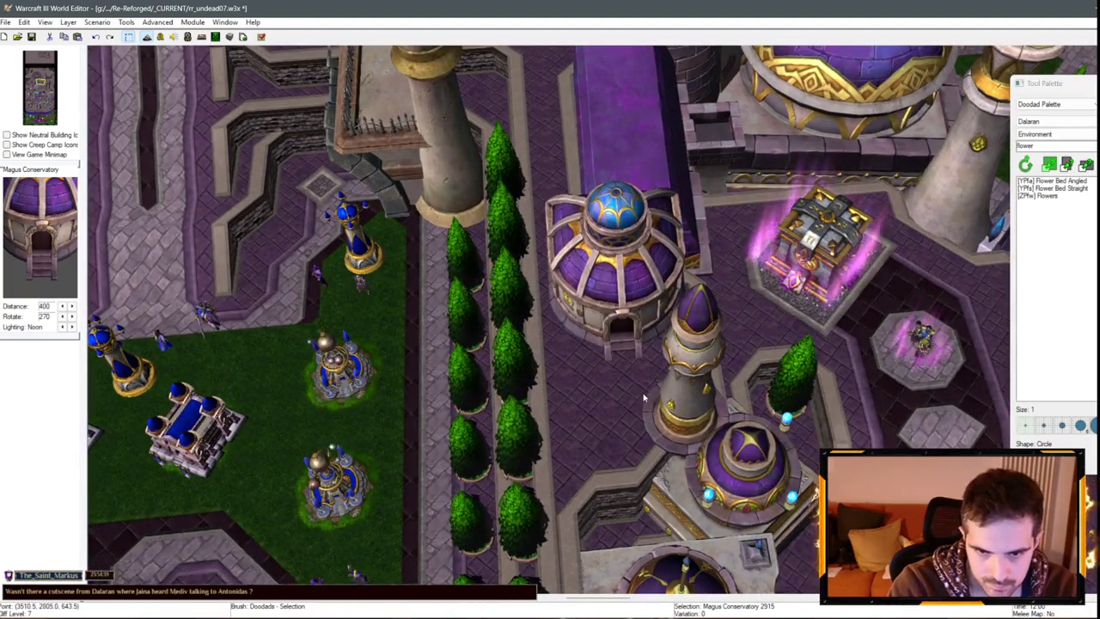
mouse_move(608, 357)
left_mouse_down()
mouse_move(768, 342)
mouse_move(543, 390)
left_mouse_up()
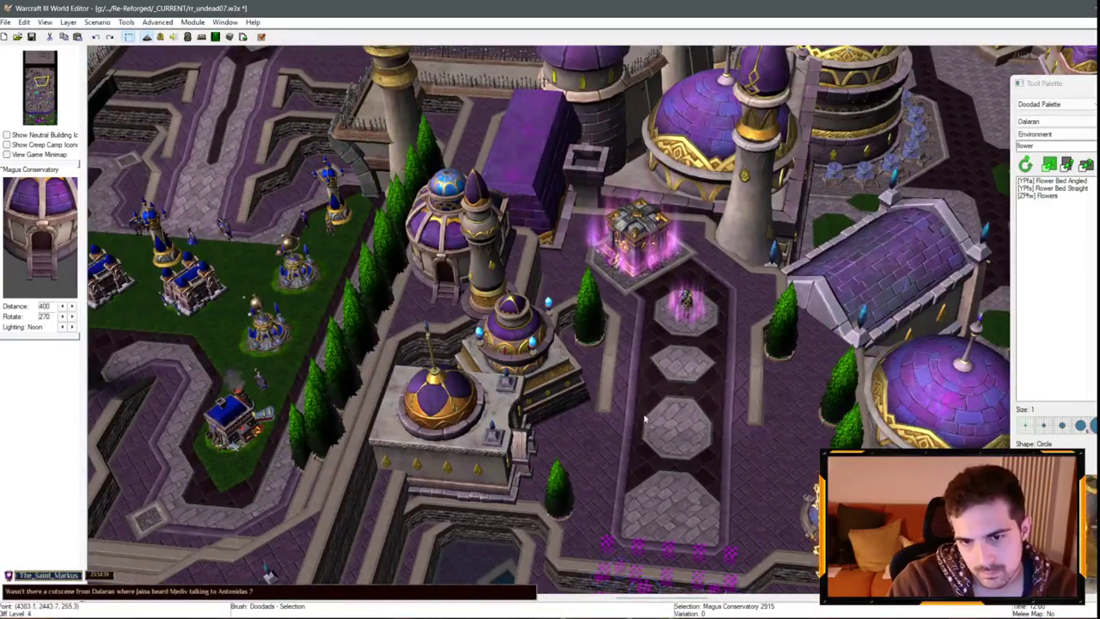
left_click_drag(634, 446, 747, 351)
scroll(601, 396, "up", 3)
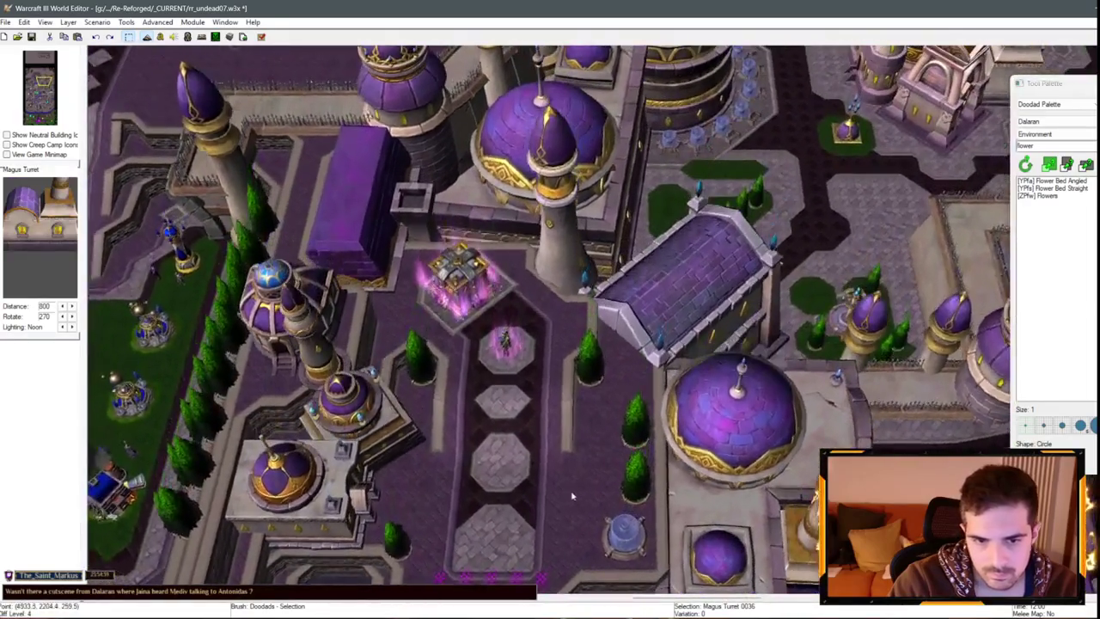
- Paste the Magus Turret onto the left plaza by the domed building and lower its height
key("ctrl+v")
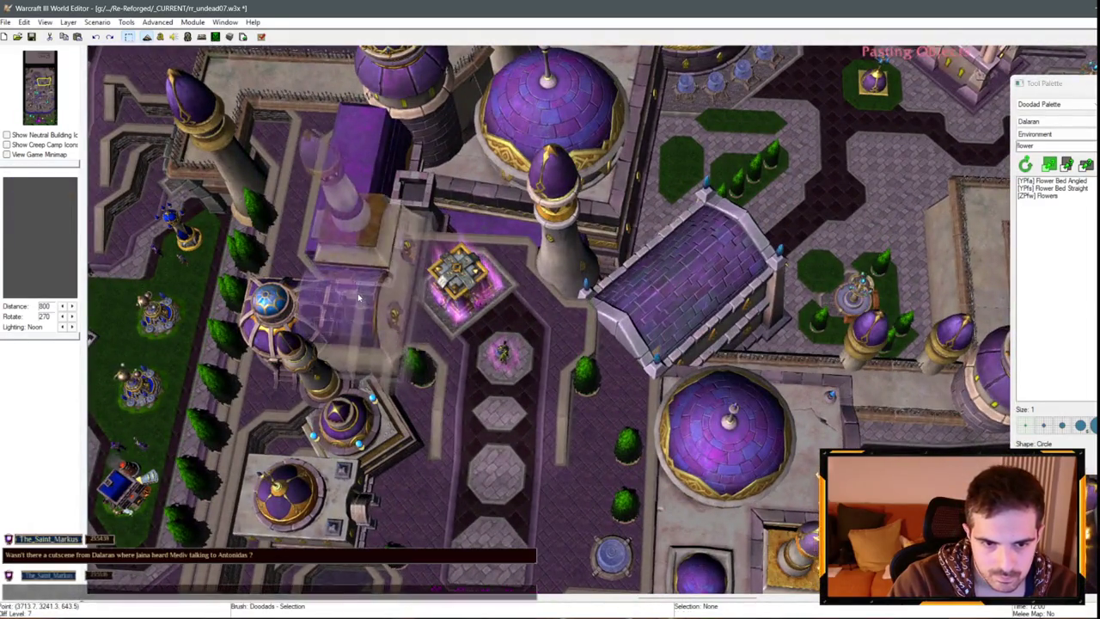
left_click(358, 297)
key("Page_Down")
key("Page_Down")
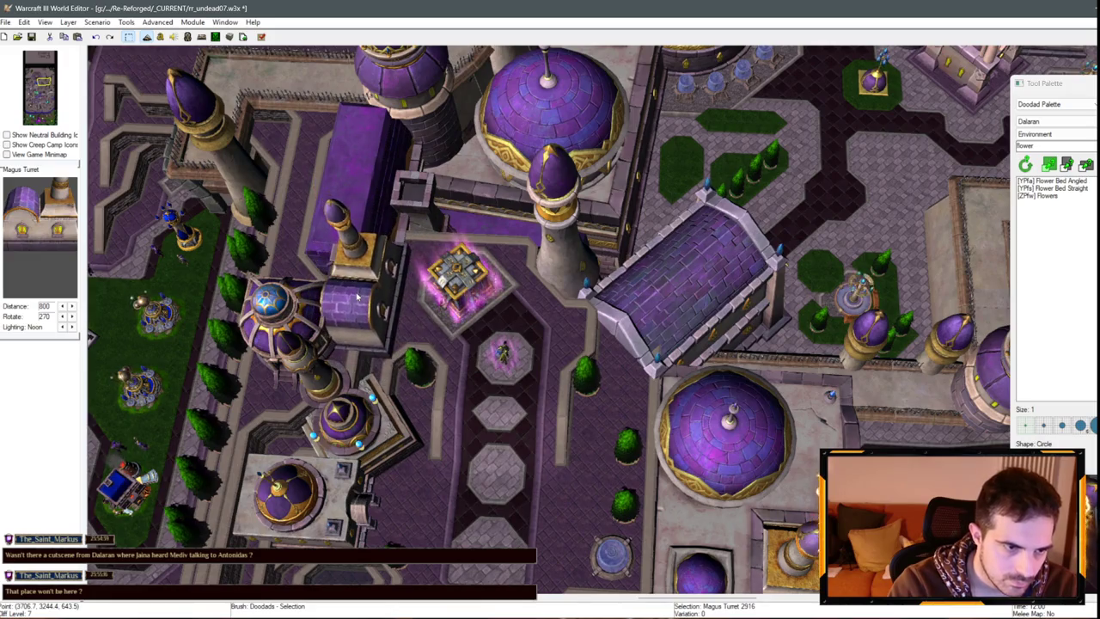
scroll(375, 292, "down", 3)
scroll(507, 258, "up", 3)
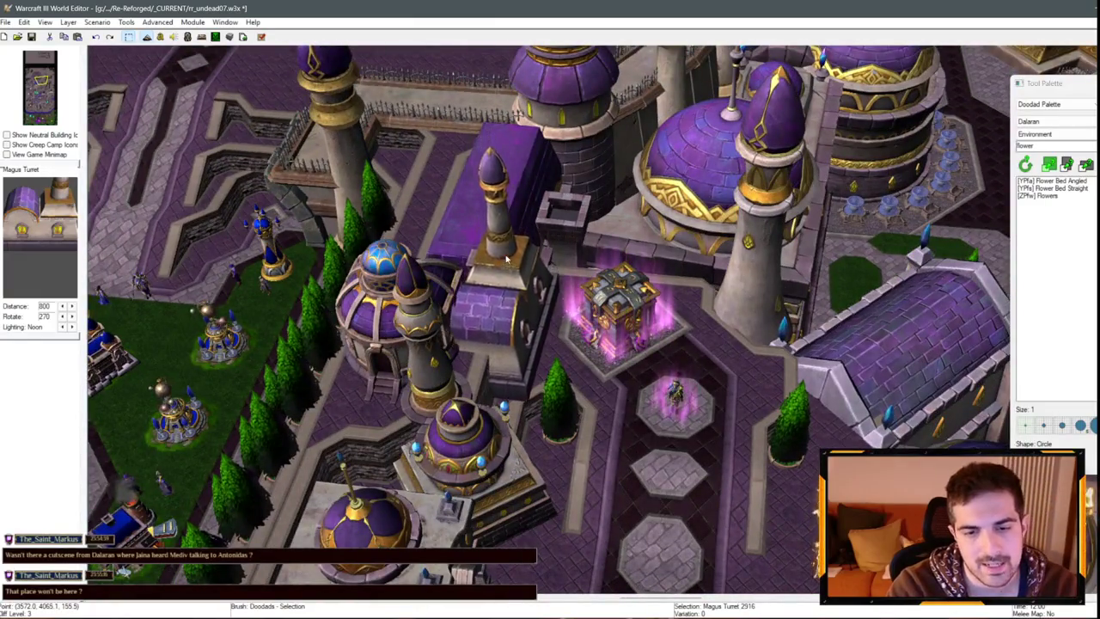
scroll(508, 303, "down", 2)
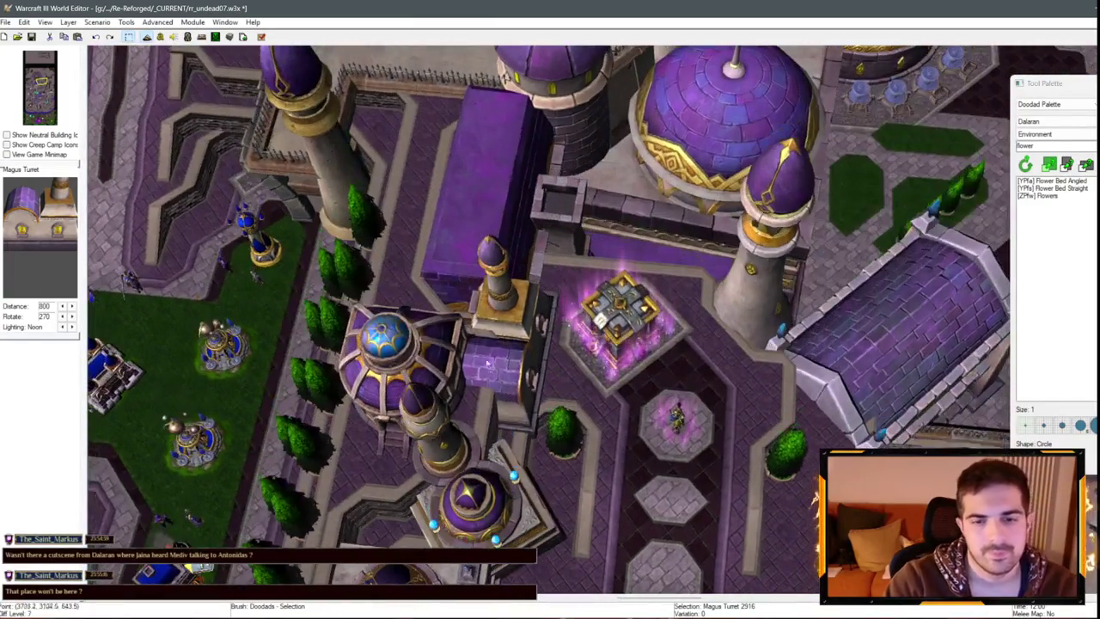
scroll(493, 342, "down", 10)
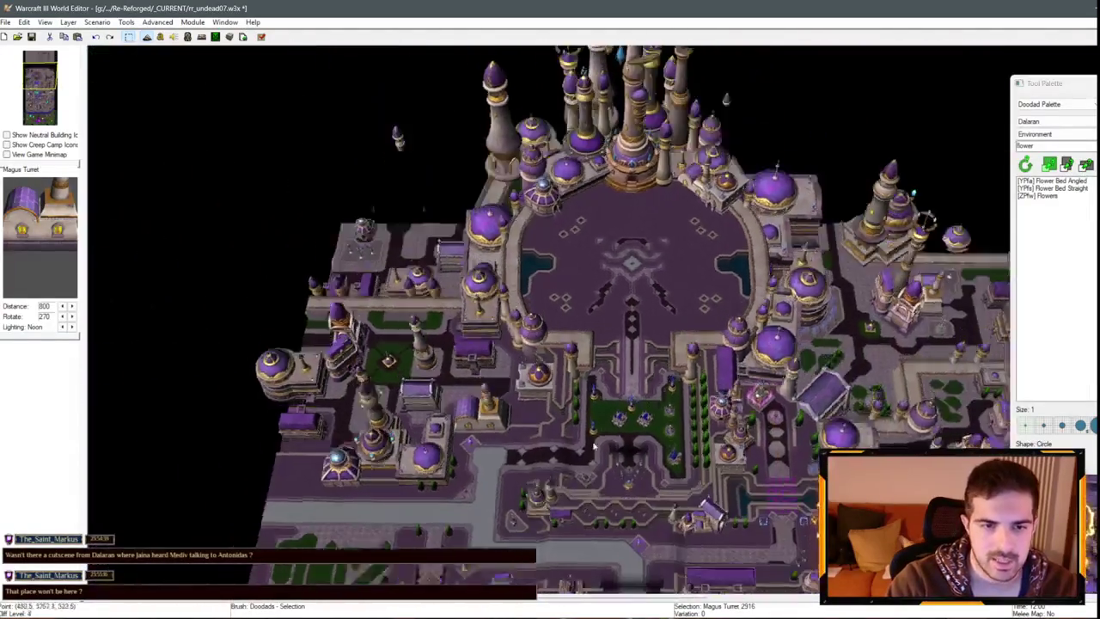
scroll(594, 445, "up", 3)
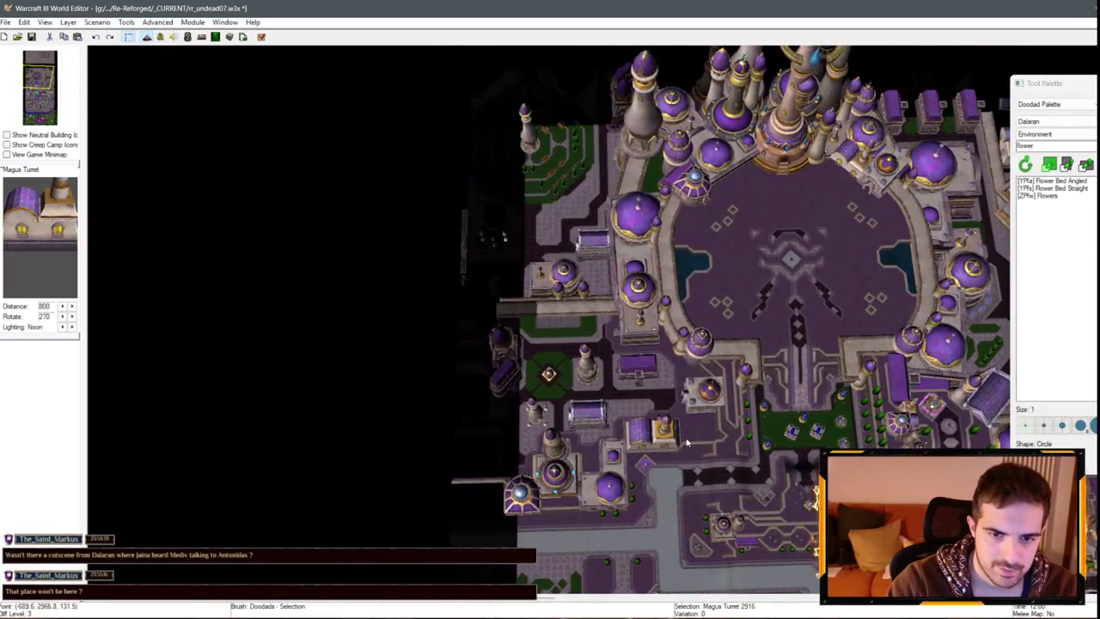
scroll(567, 329, "up", 6)
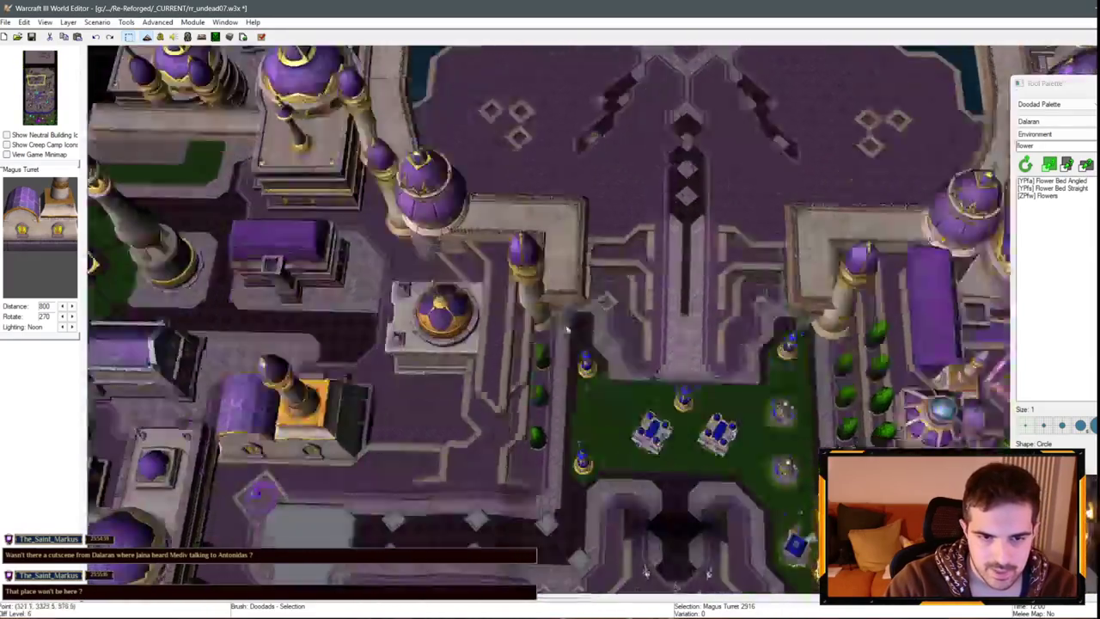
scroll(566, 329, "down", 3)
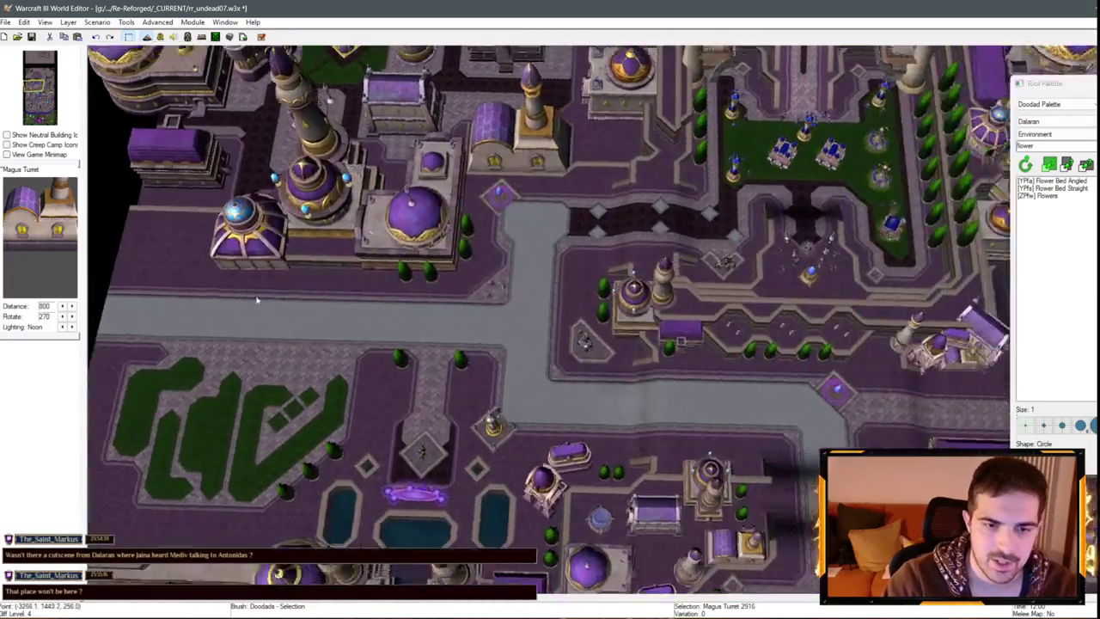
scroll(256, 300, "up", 5)
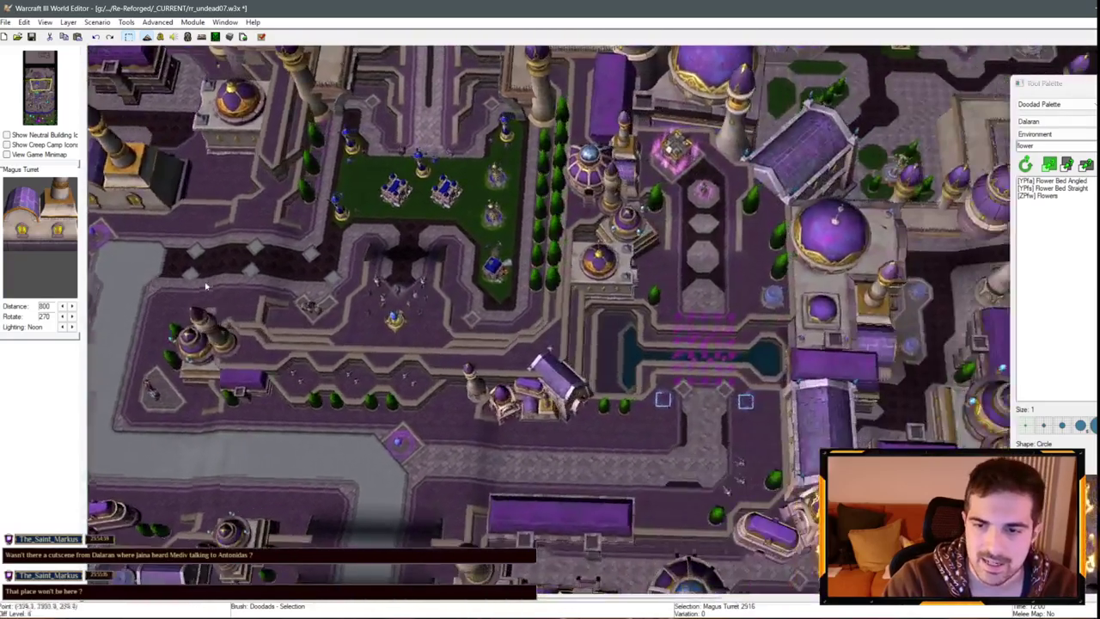
key("Up")
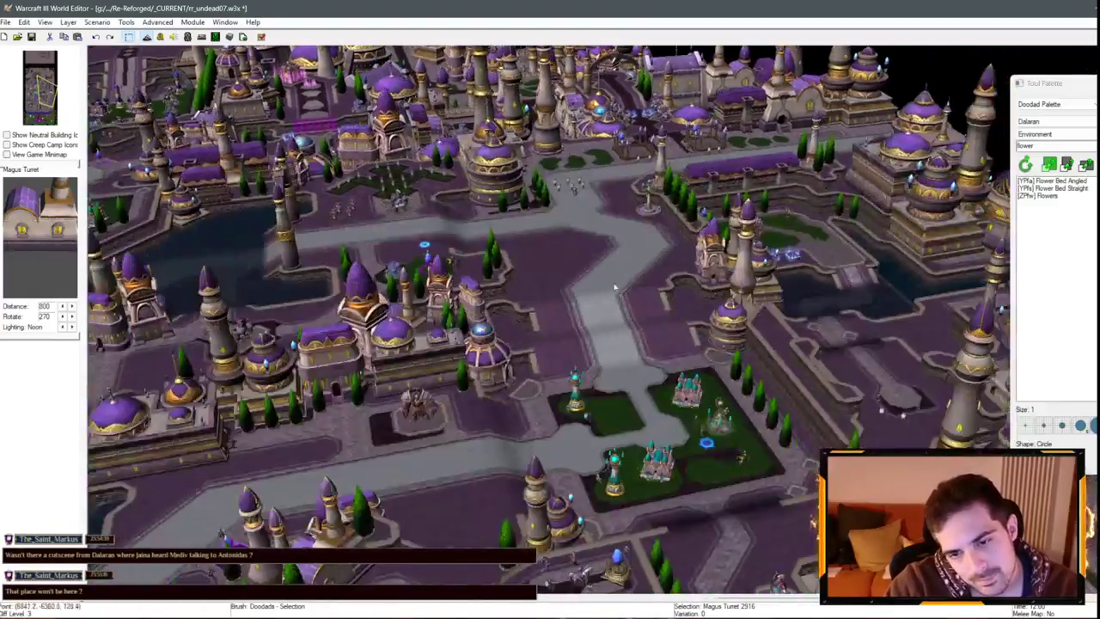
key("Up")
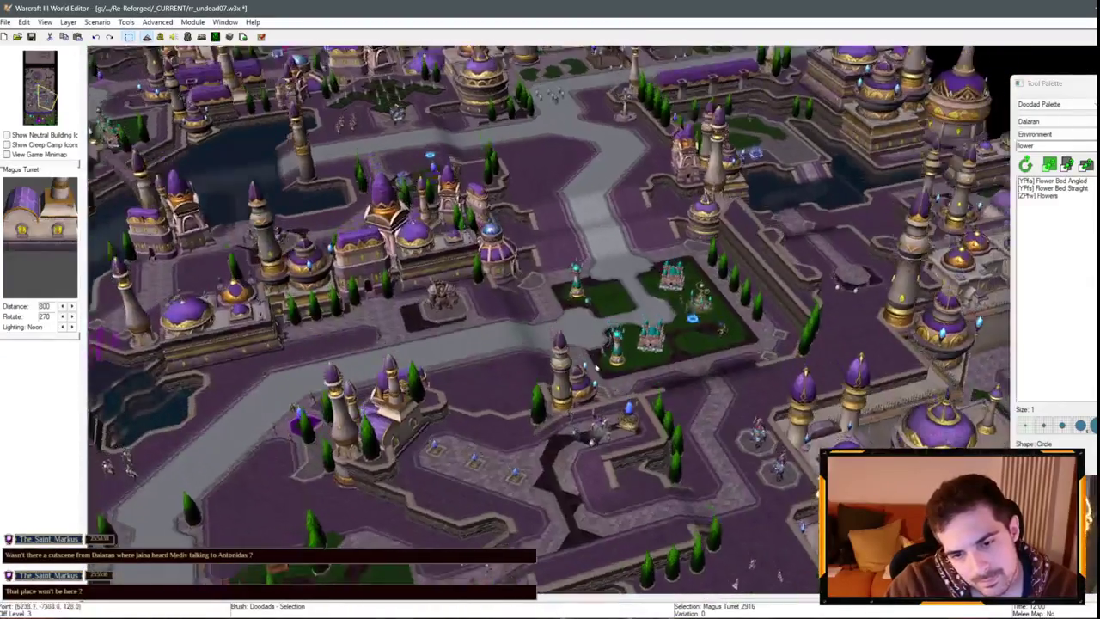
key("Up")
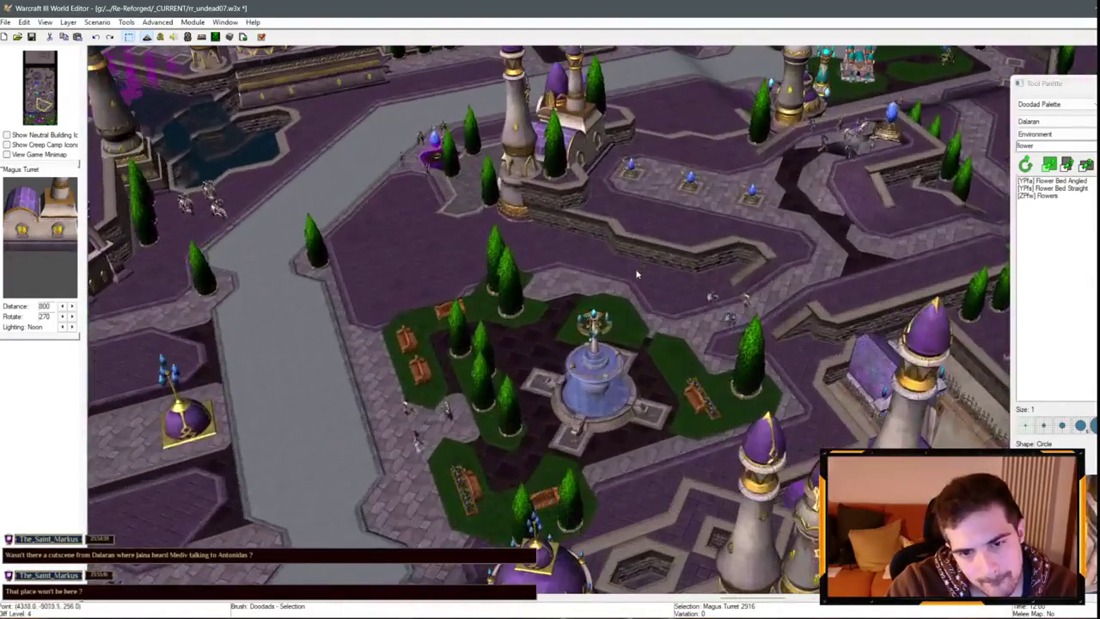
key("Up")
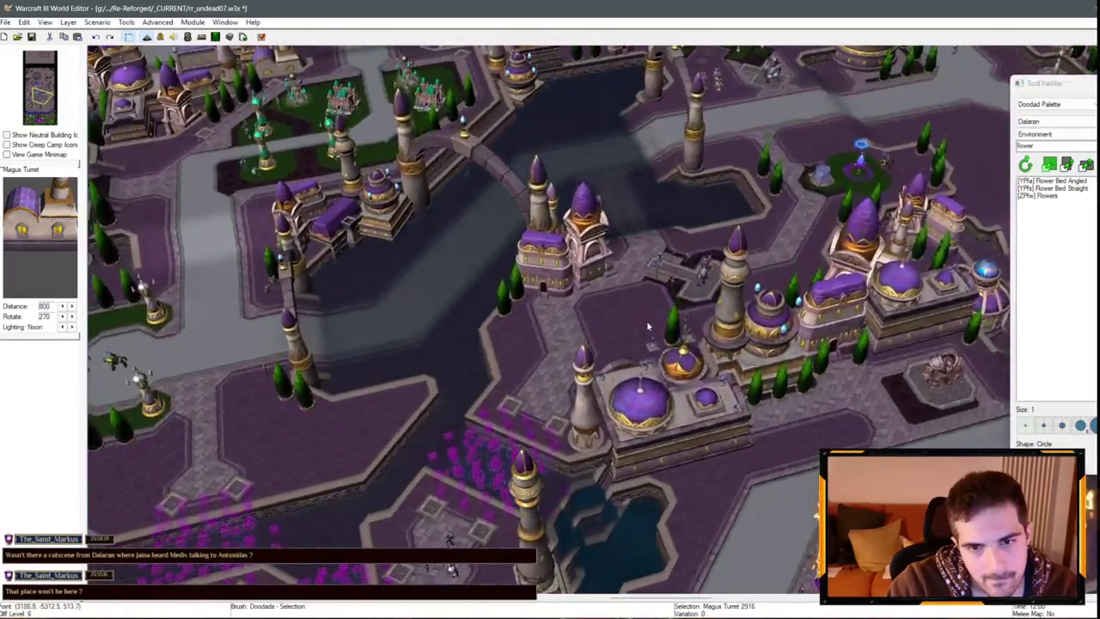
key("Up")
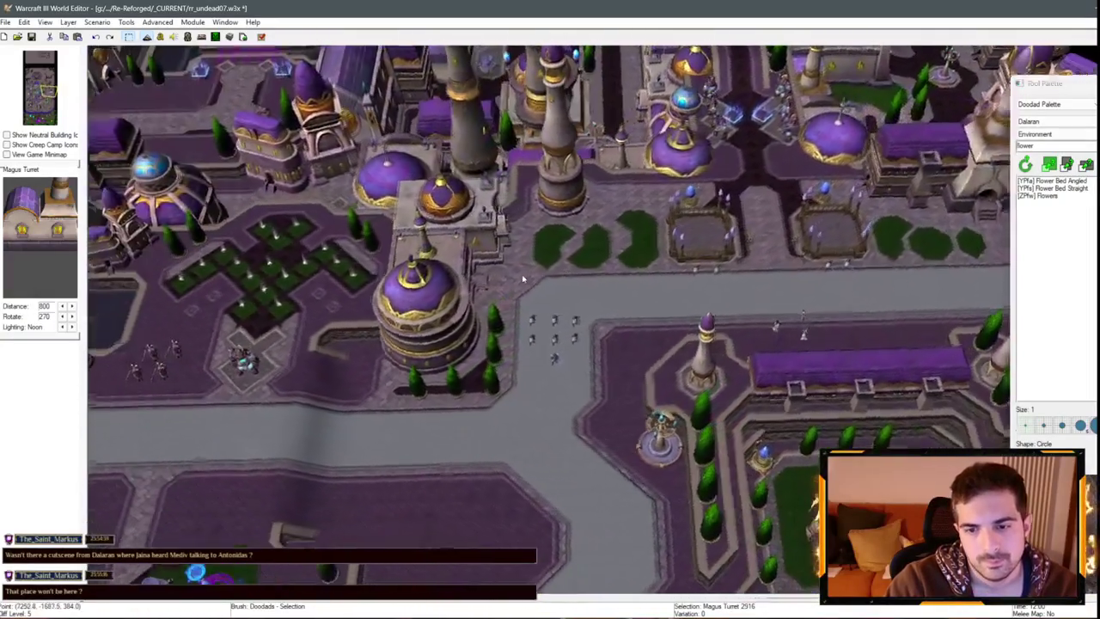
key("Down")
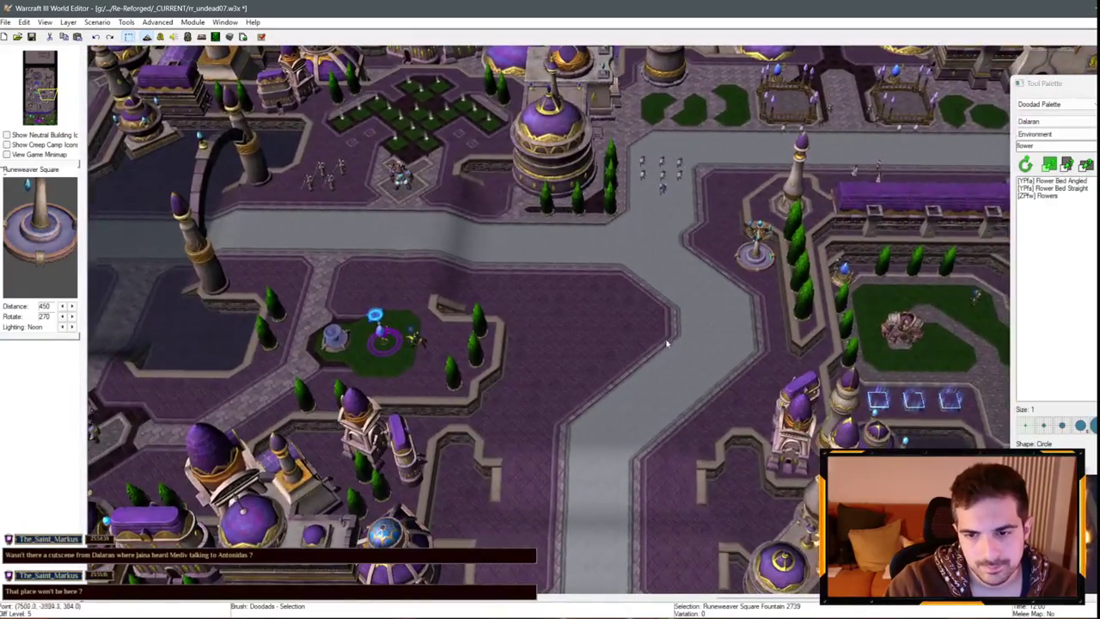
key("Down")
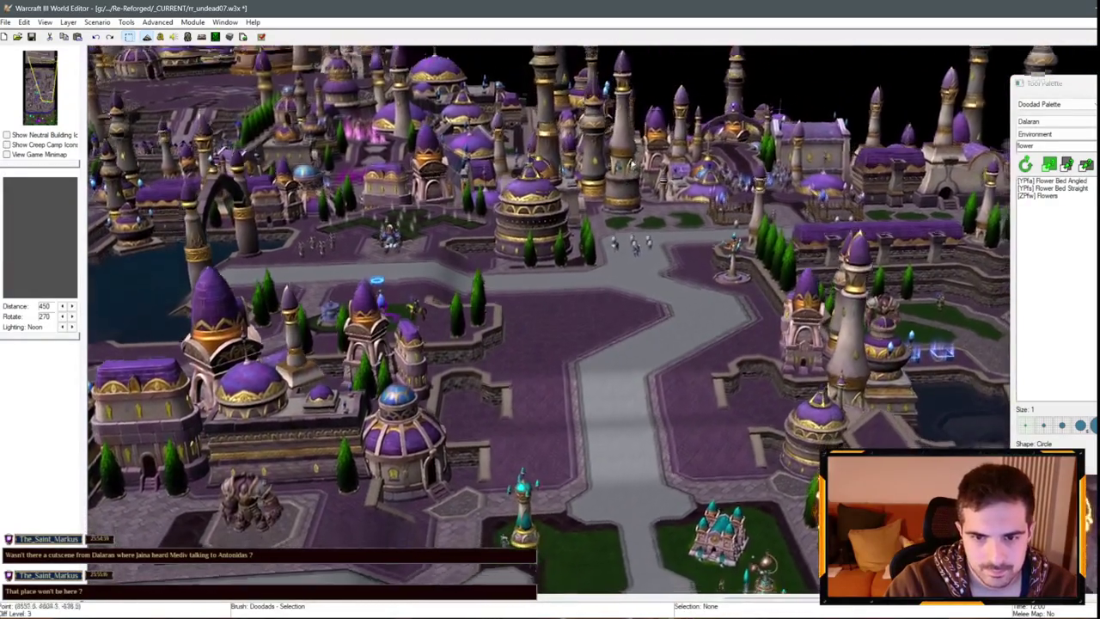
scroll(570, 224, "up", 5)
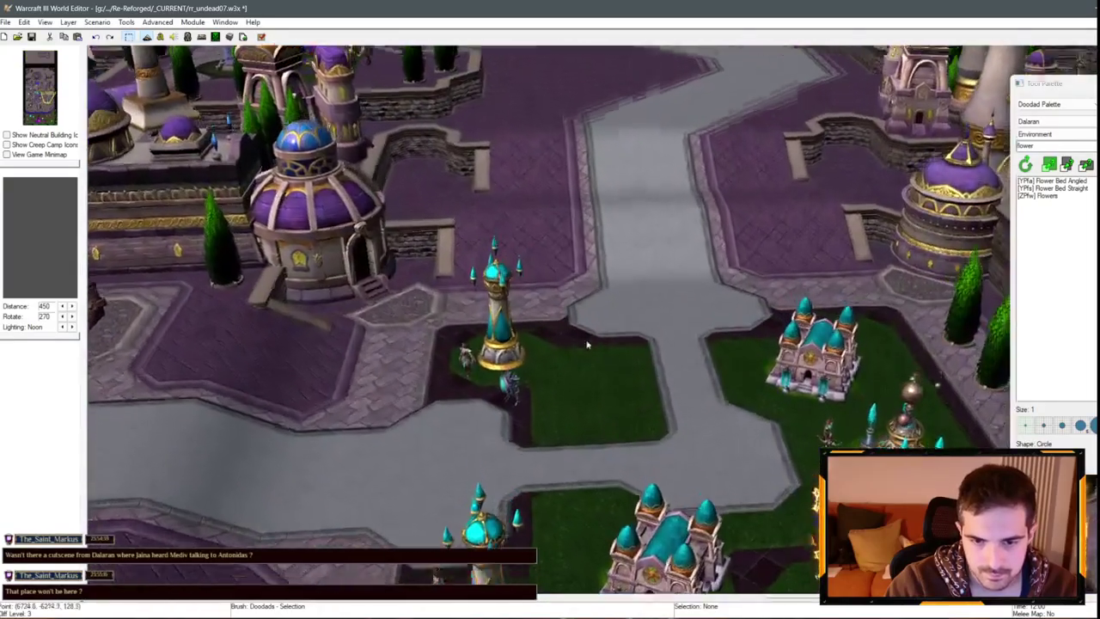
key("Right")
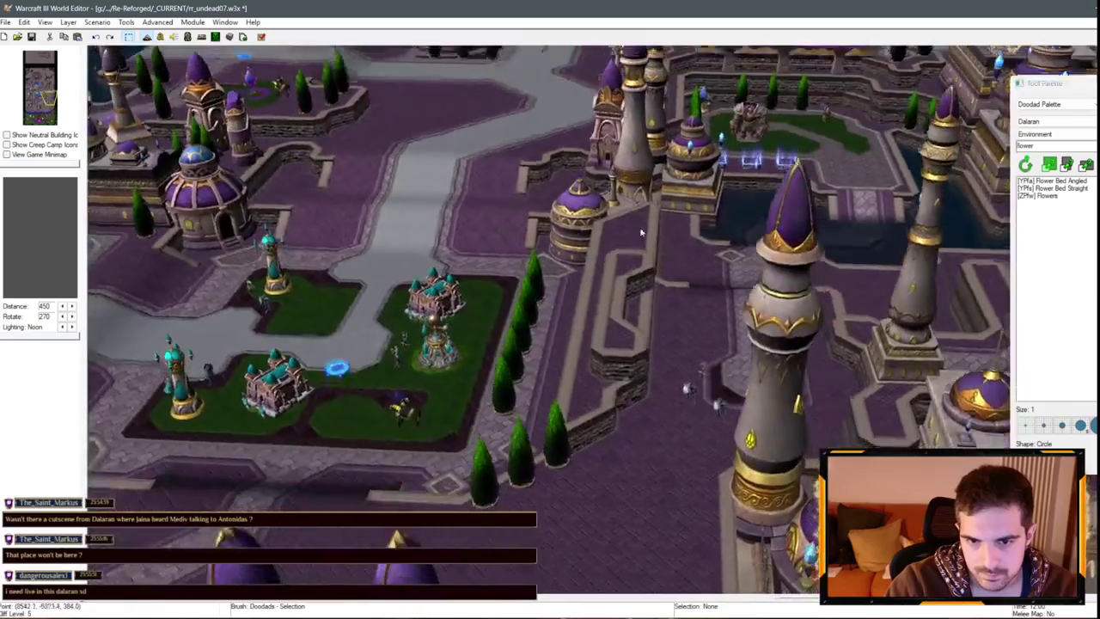
key("Up")
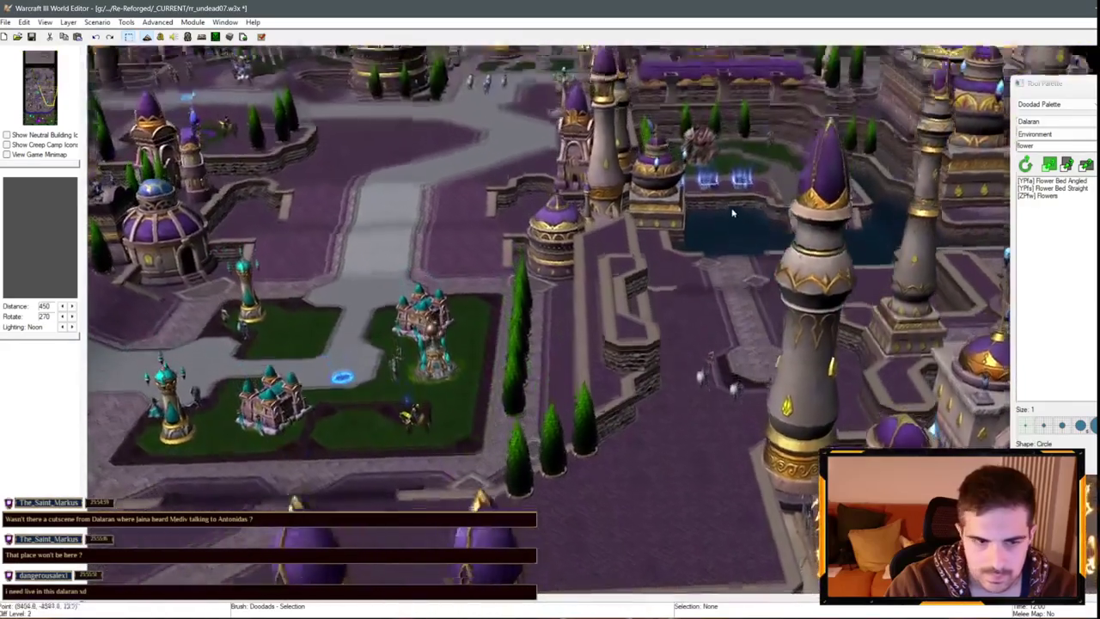
key("Left")
key("Down")
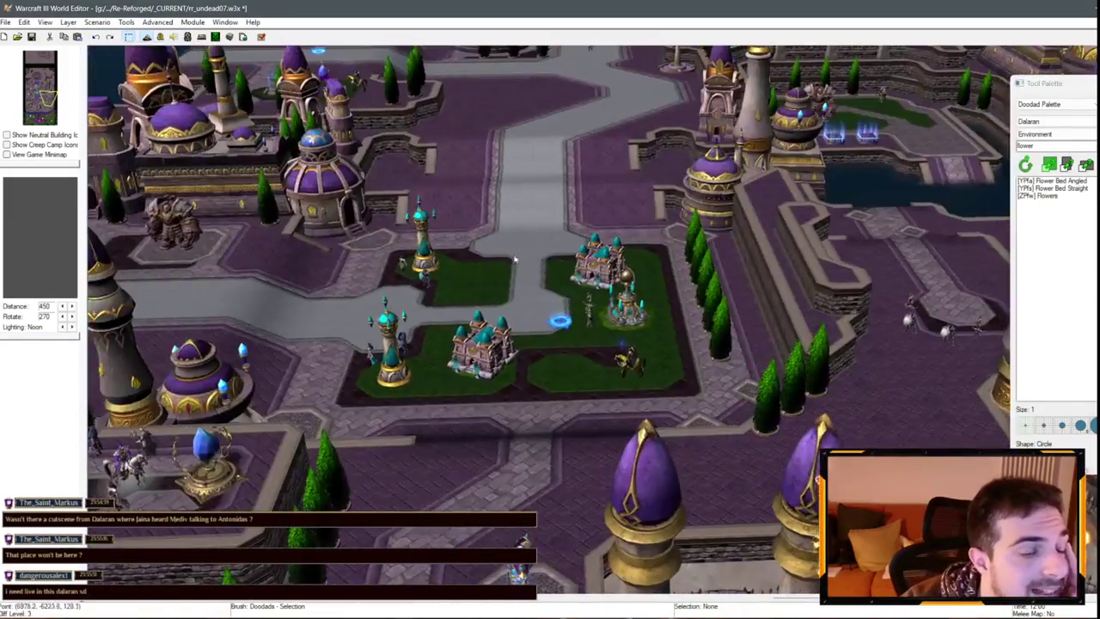
scroll(948, 149, "down", 5)
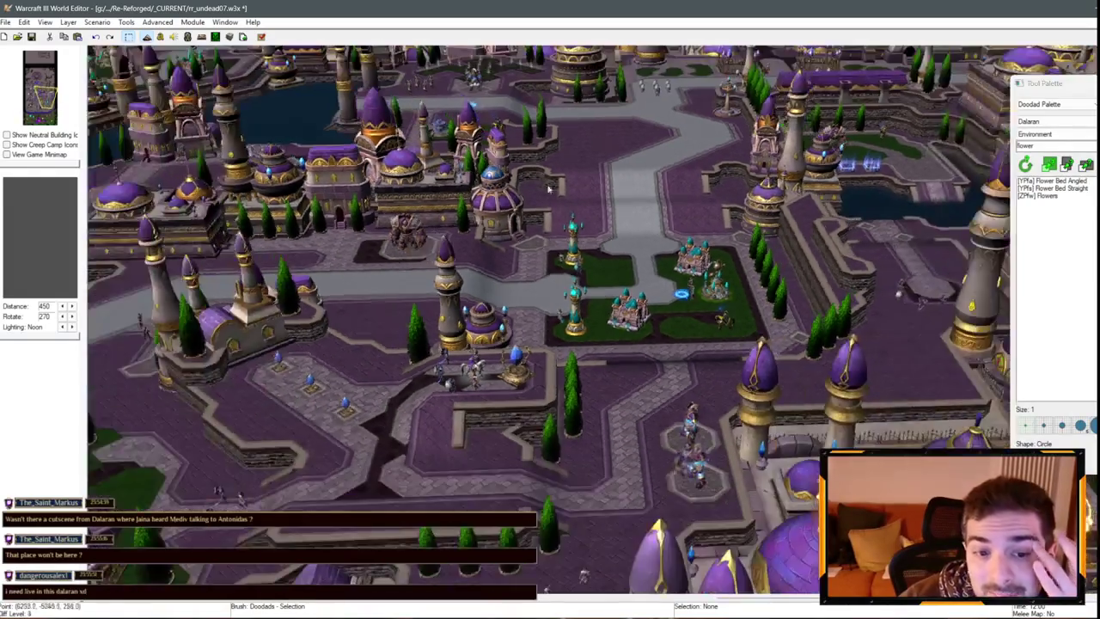
scroll(592, 582, "up", 6)
scroll(538, 304, "up", 5)
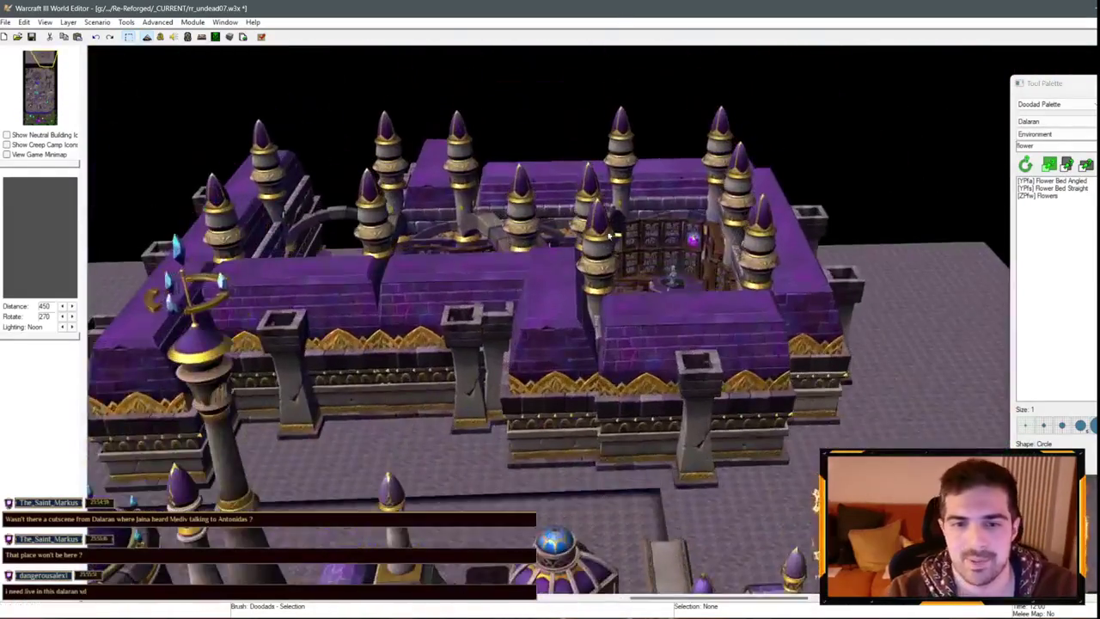
- Select the Magical Lantern by the road and paste a copy beside the street
scroll(538, 304, "up", 3)
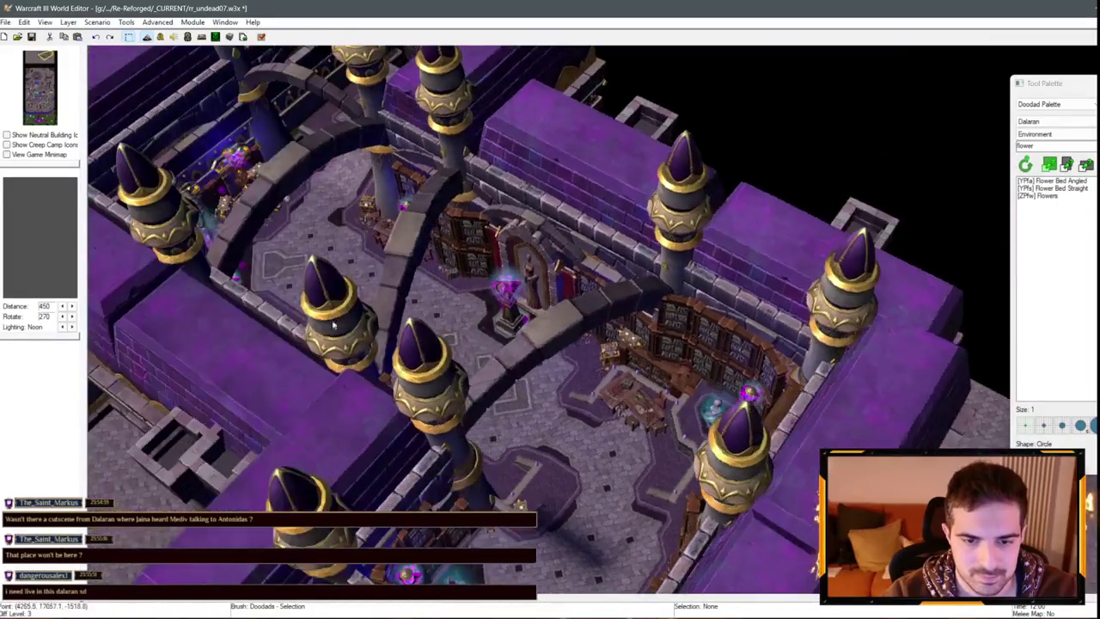
scroll(568, 376, "down", 6)
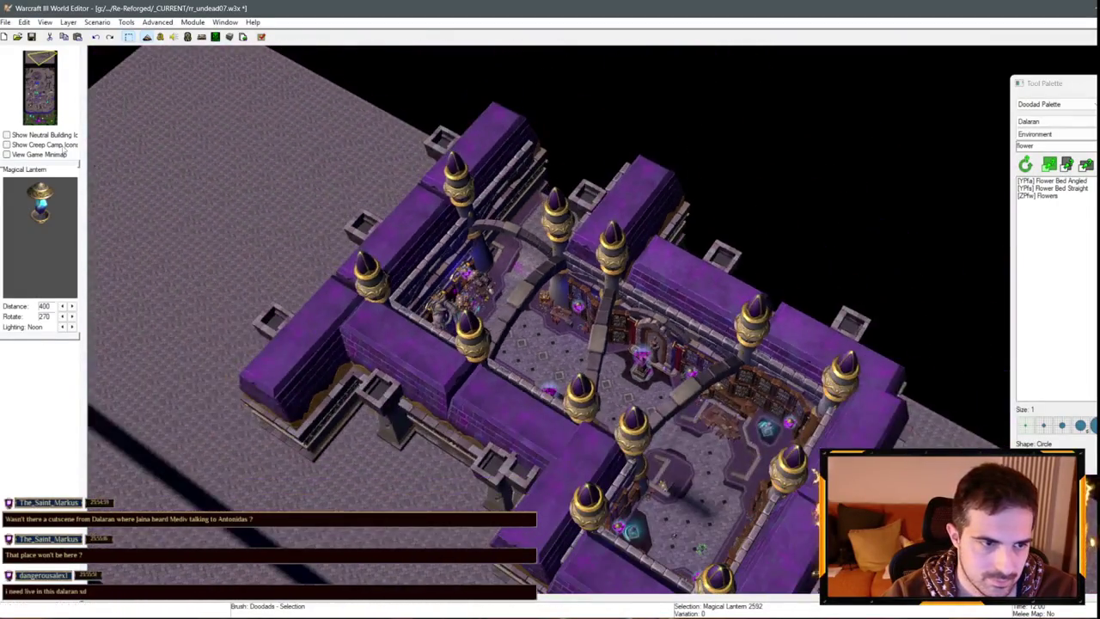
left_click(39, 104)
scroll(740, 273, "up", 10)
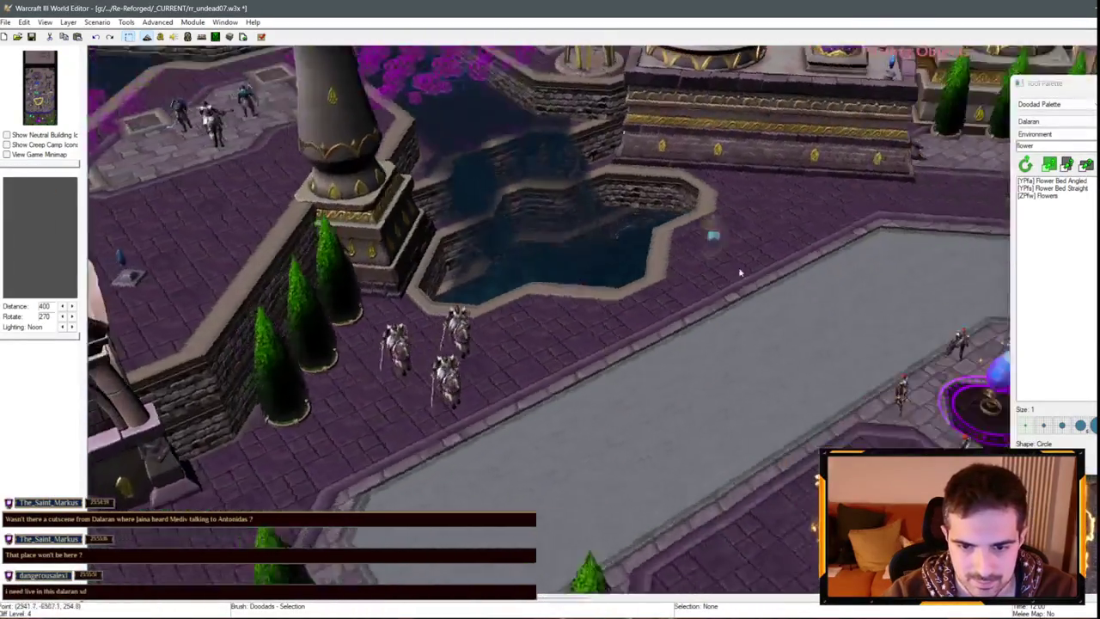
left_click(714, 239)
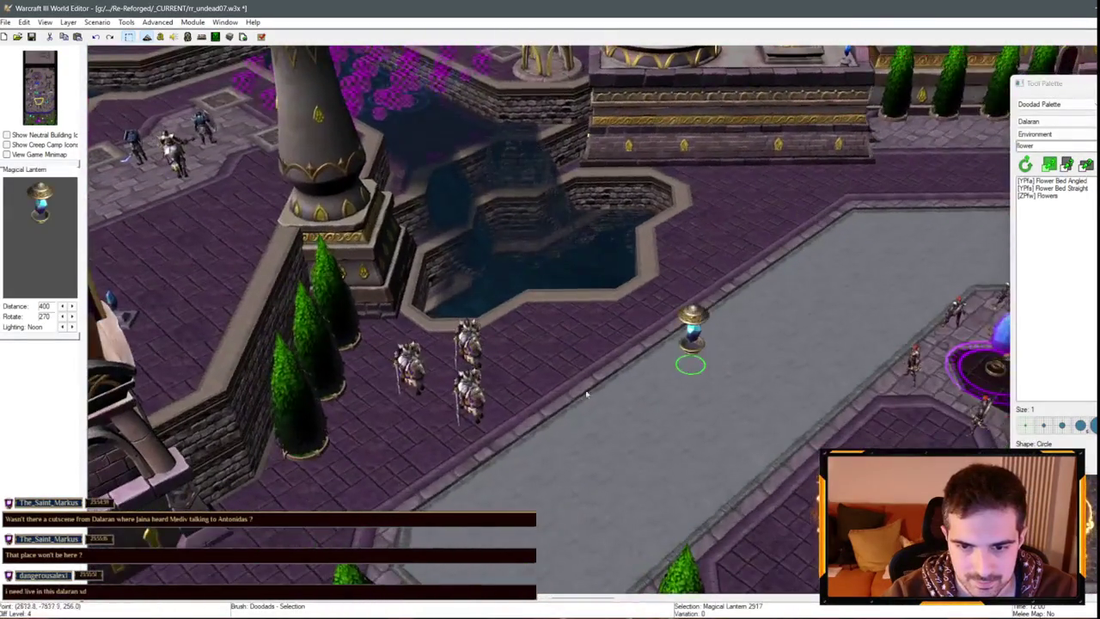
scroll(726, 305, "down", 5)
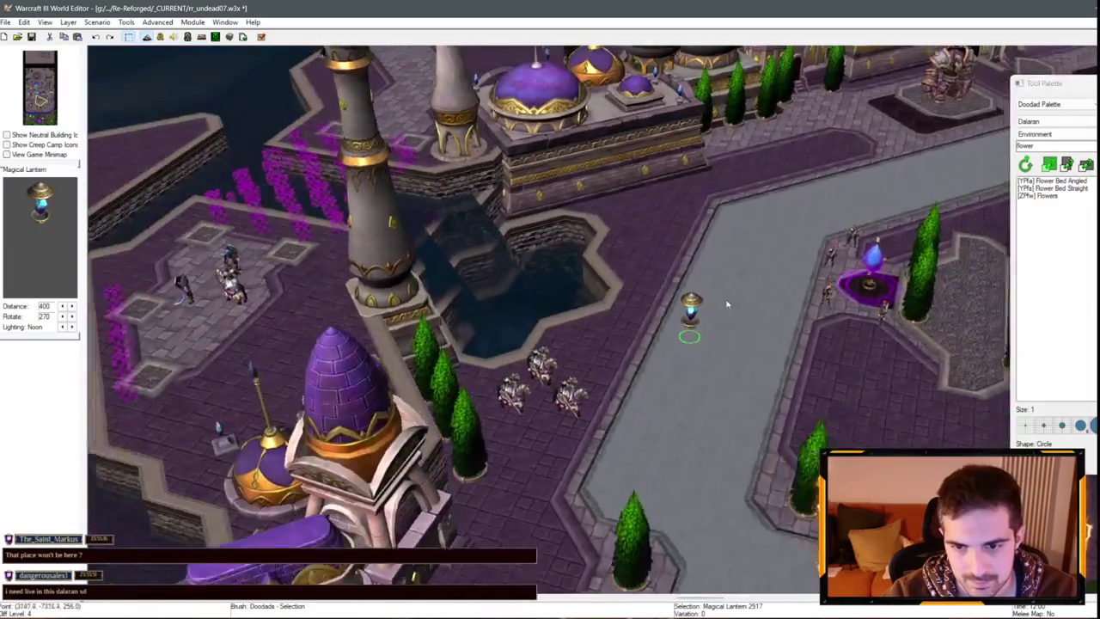
scroll(665, 295, "up", 3)
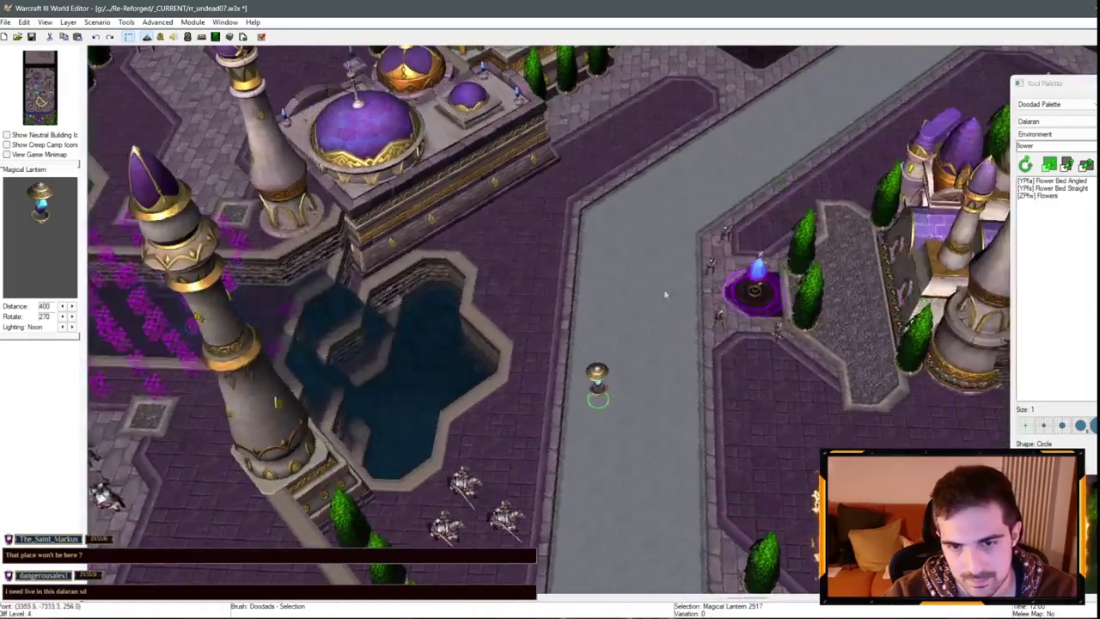
scroll(559, 188, "down", 4)
scroll(673, 253, "up", 4)
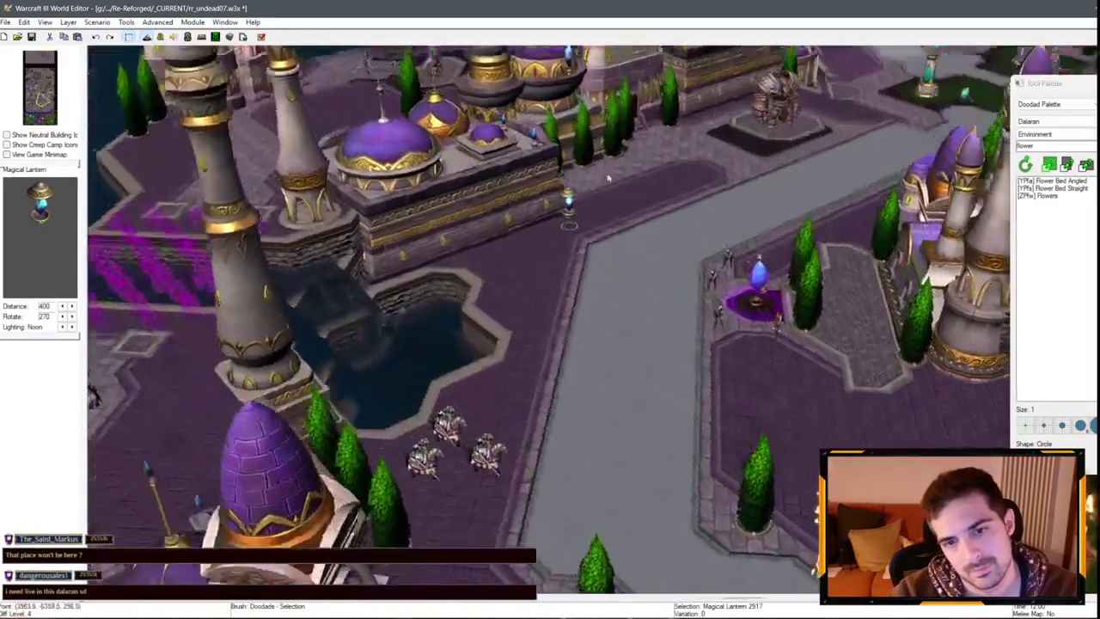
scroll(579, 301, "down", 4)
scroll(545, 333, "up", 2)
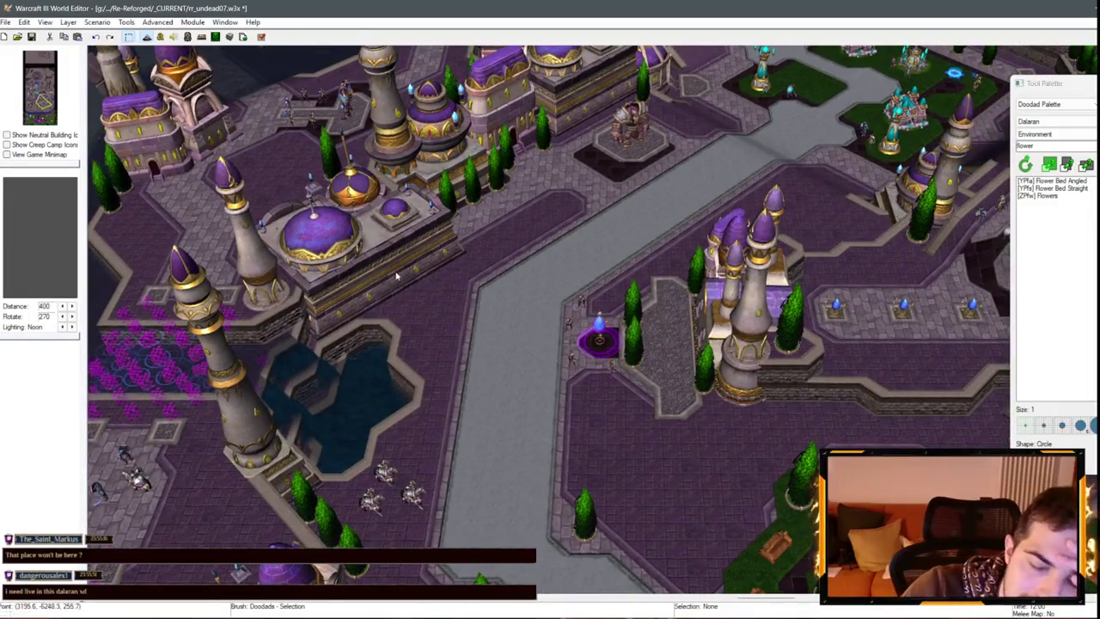
left_click_drag(541, 249, 398, 226)
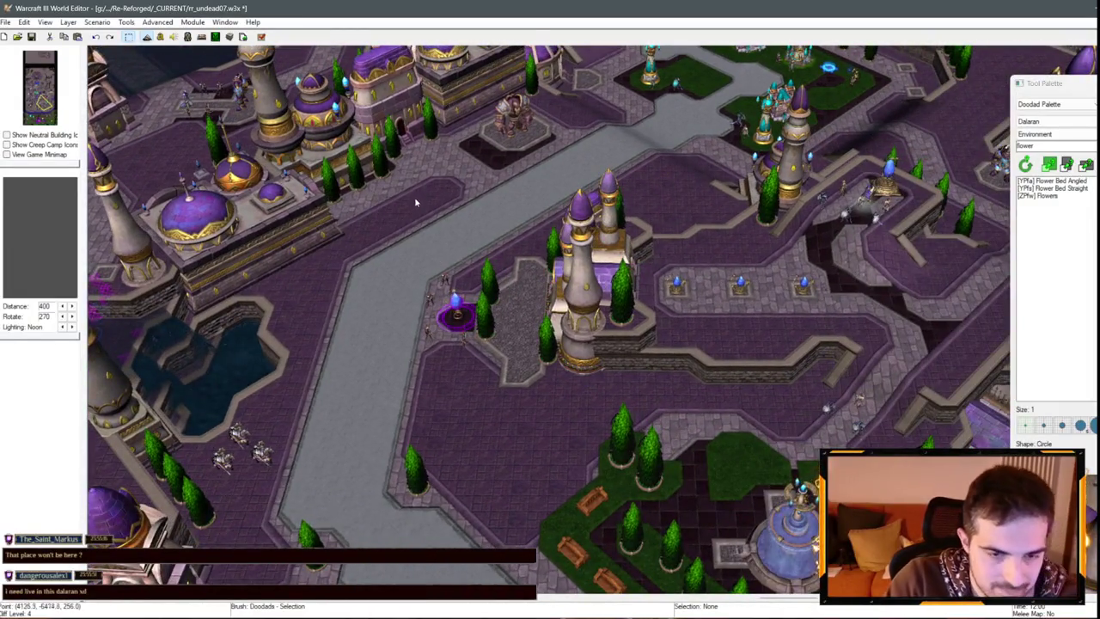
key("ctrl+v")
- Pan and zoom the view along the central road north to the canal
scroll(412, 198, "up", 3)
scroll(519, 232, "down", 4)
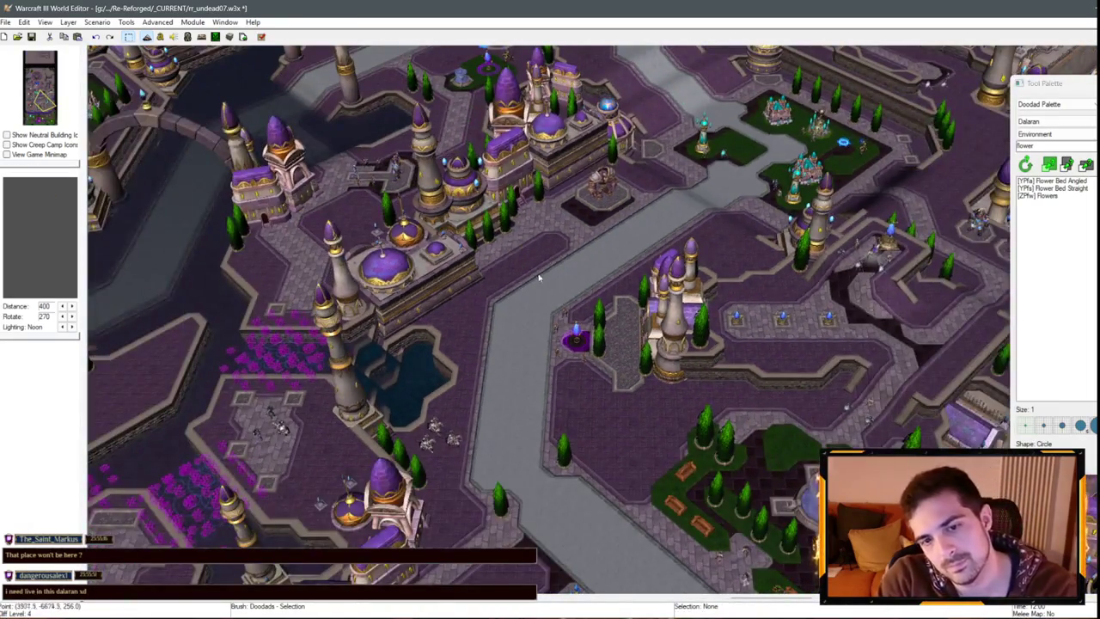
mouse_move(539, 278)
left_mouse_down()
mouse_move(424, 275)
mouse_move(450, 253)
mouse_move(430, 255)
mouse_move(475, 272)
mouse_move(448, 295)
left_mouse_up()
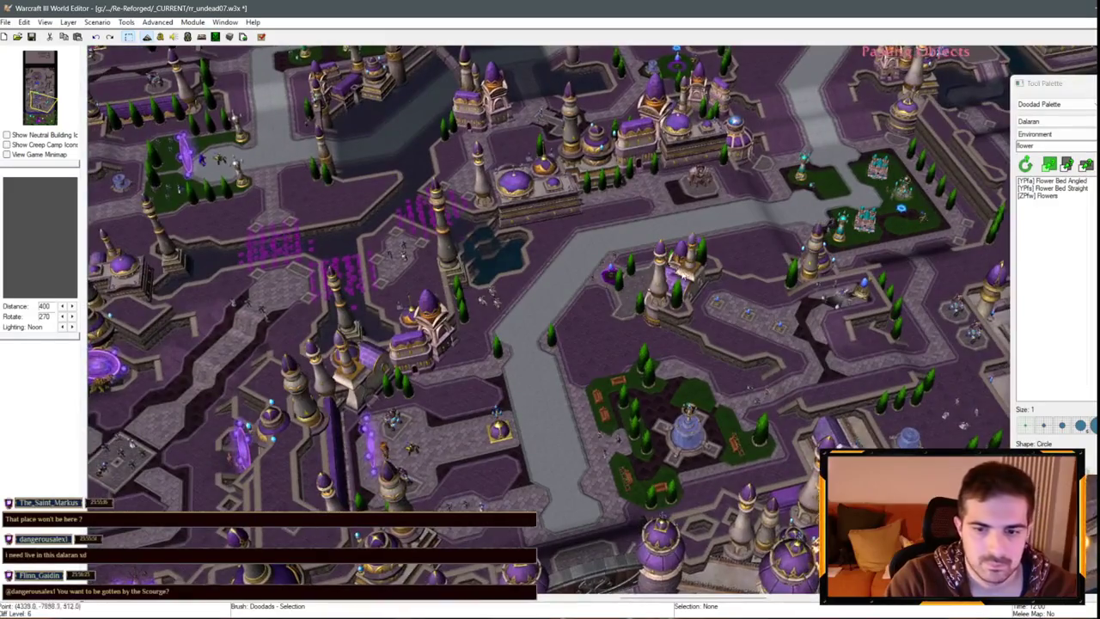
scroll(706, 261, "up", 10)
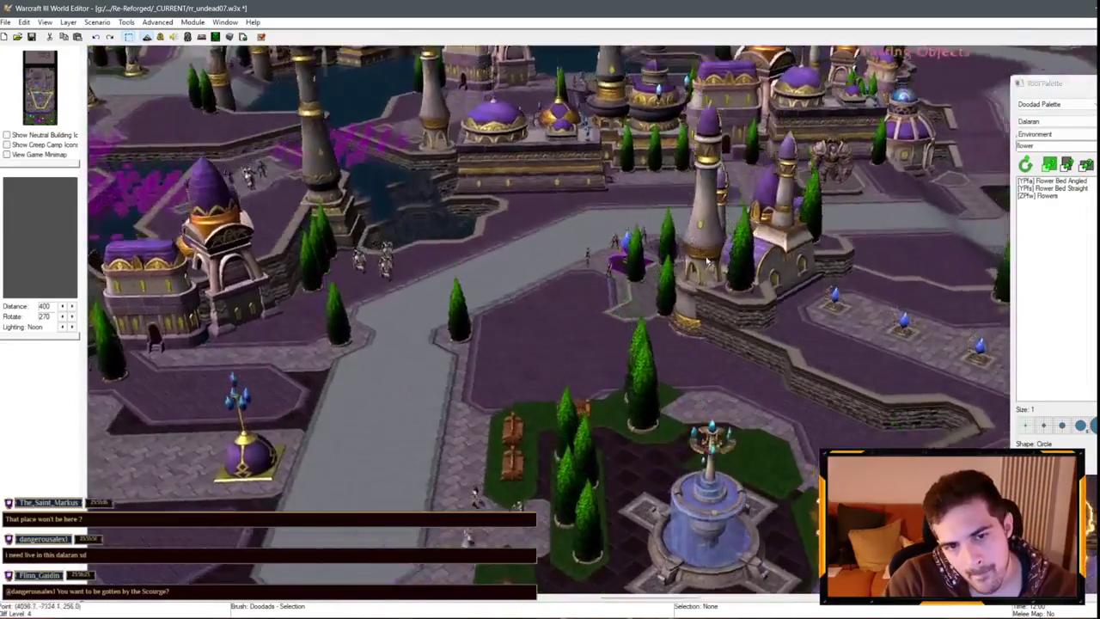
mouse_move(570, 324)
left_mouse_down()
mouse_move(579, 299)
mouse_move(549, 298)
mouse_move(628, 268)
left_mouse_up()
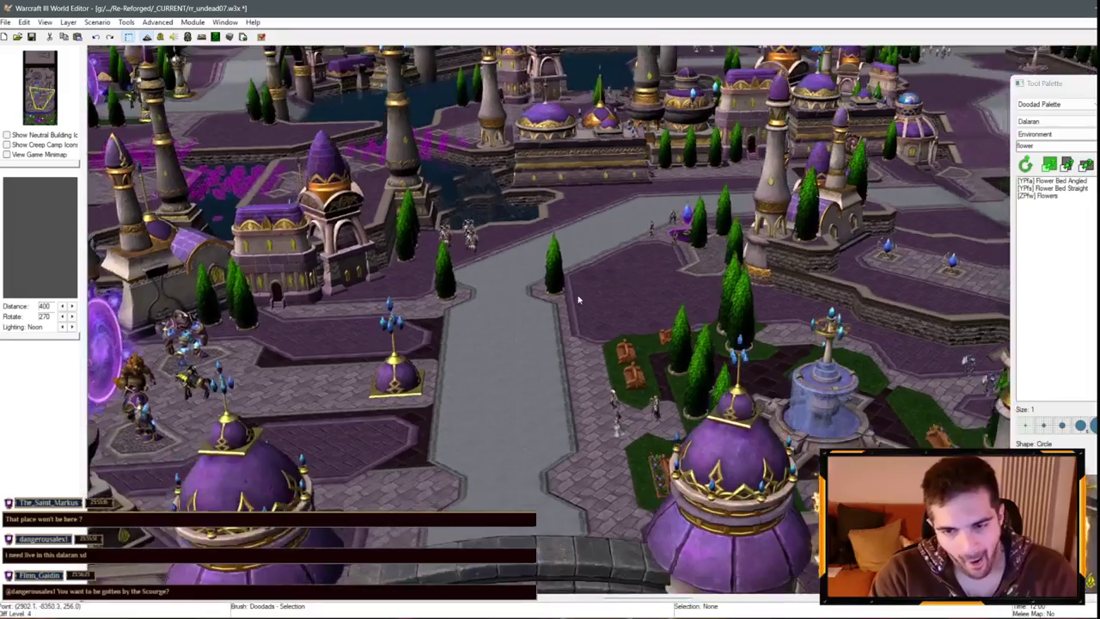
key("Down")
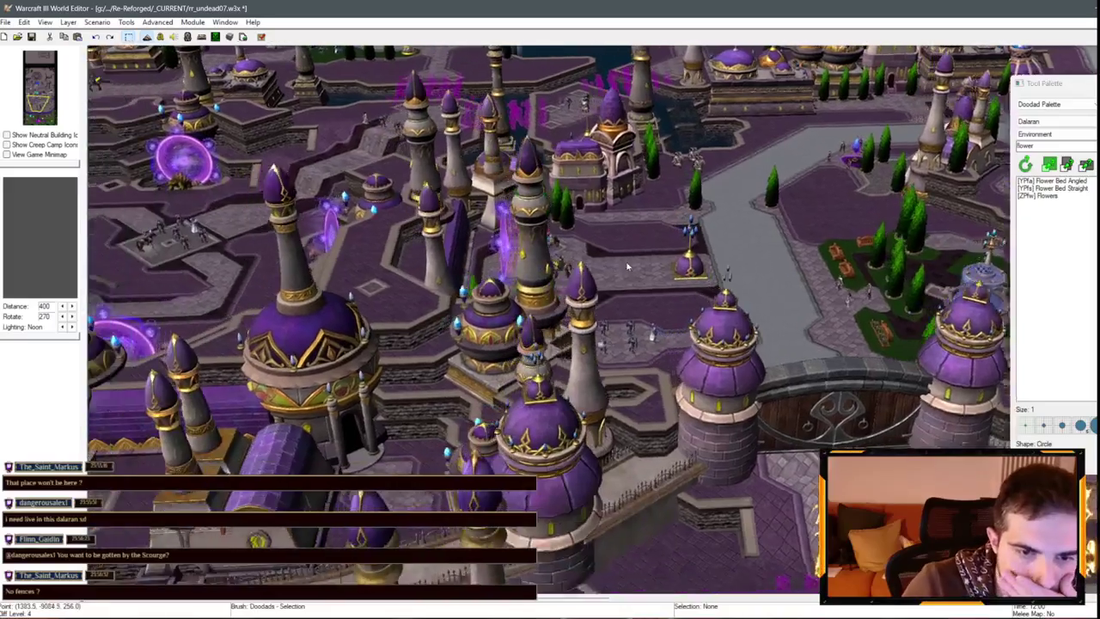
key("Up")
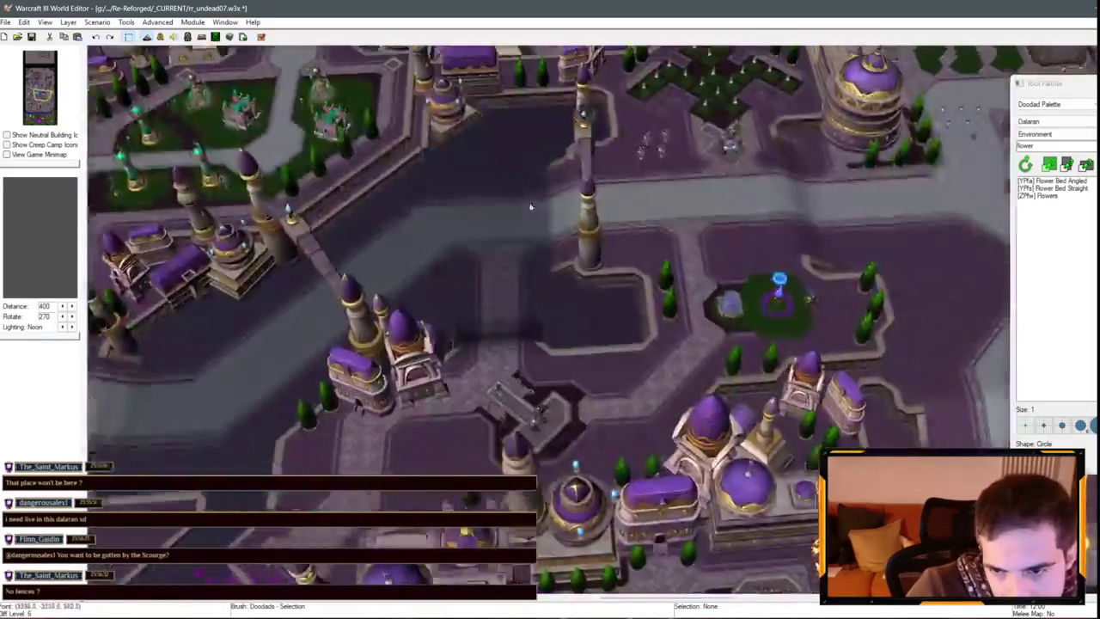
scroll(531, 207, "up", 10)
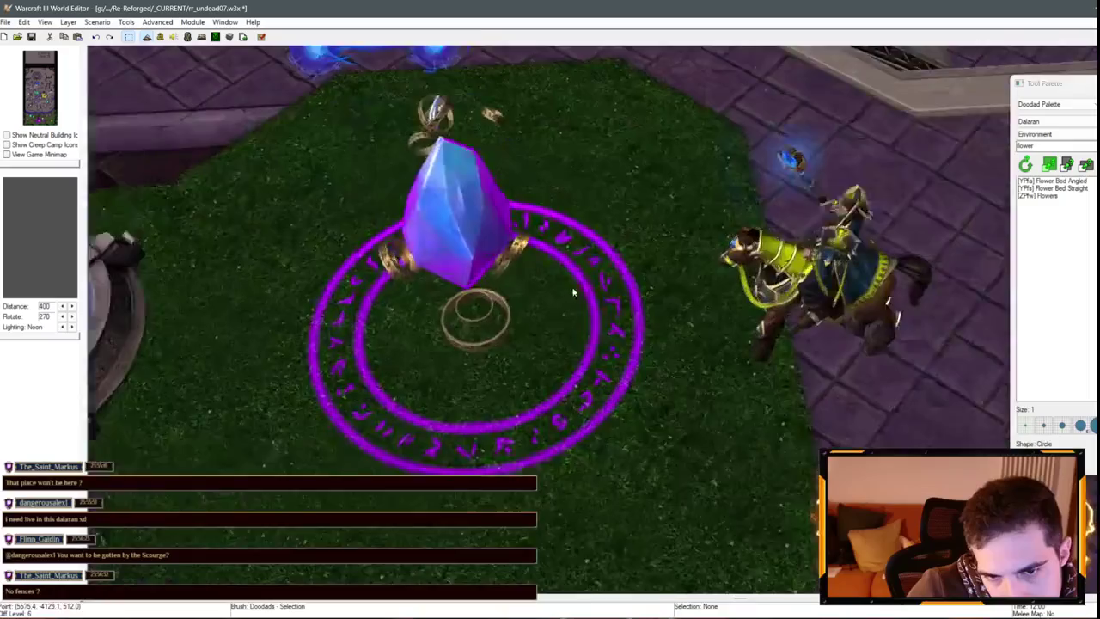
left_click_drag(573, 292, 394, 101)
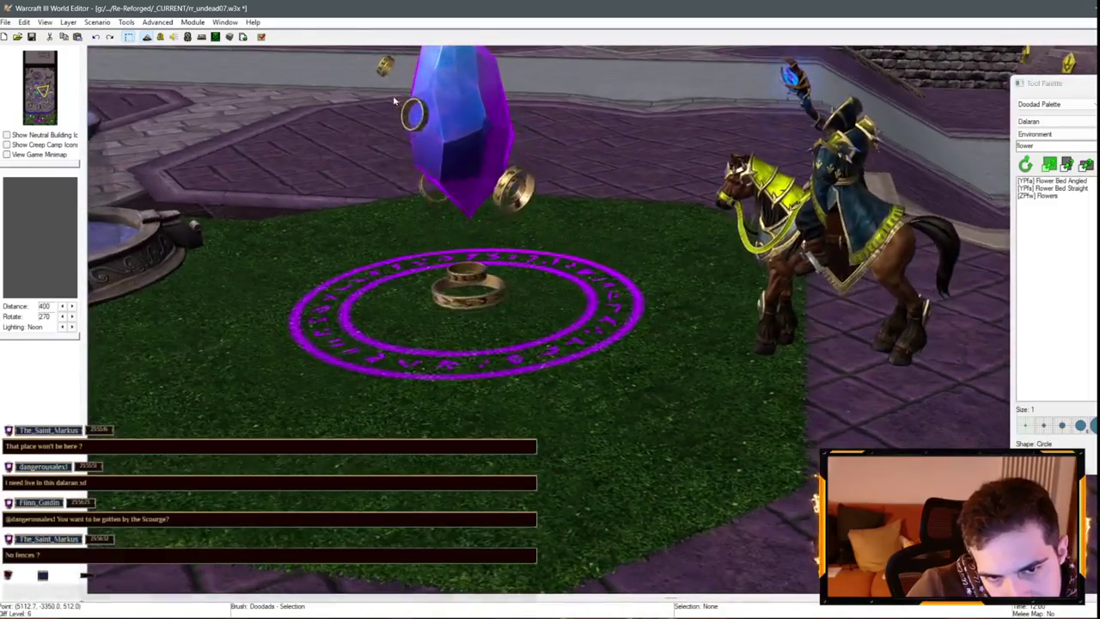
scroll(393, 101, "down", 10)
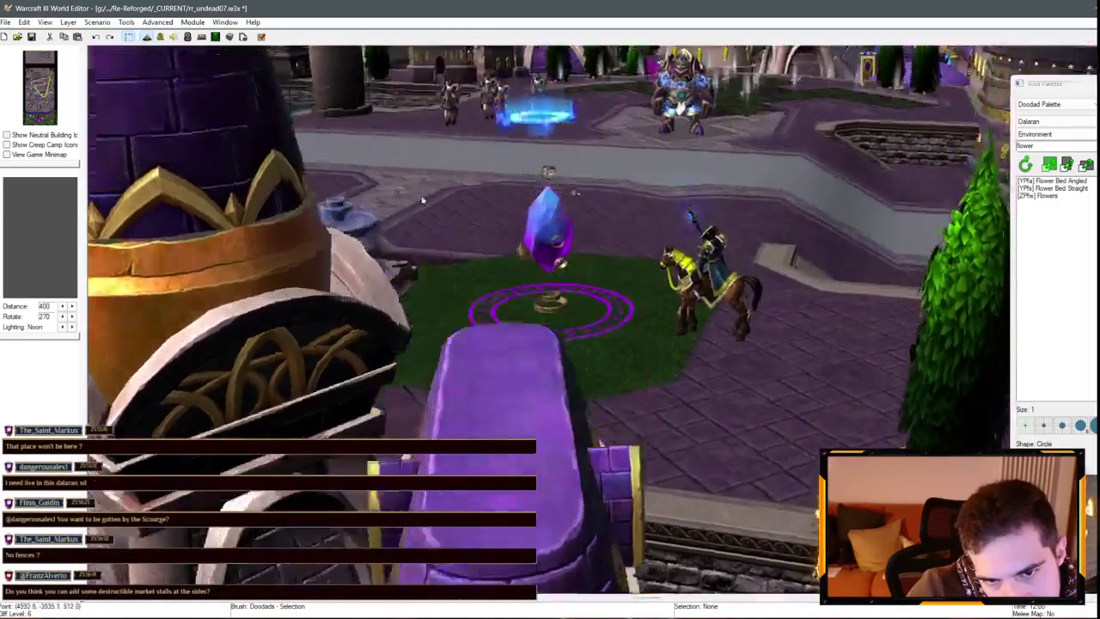
left_click_drag(422, 201, 629, 290)
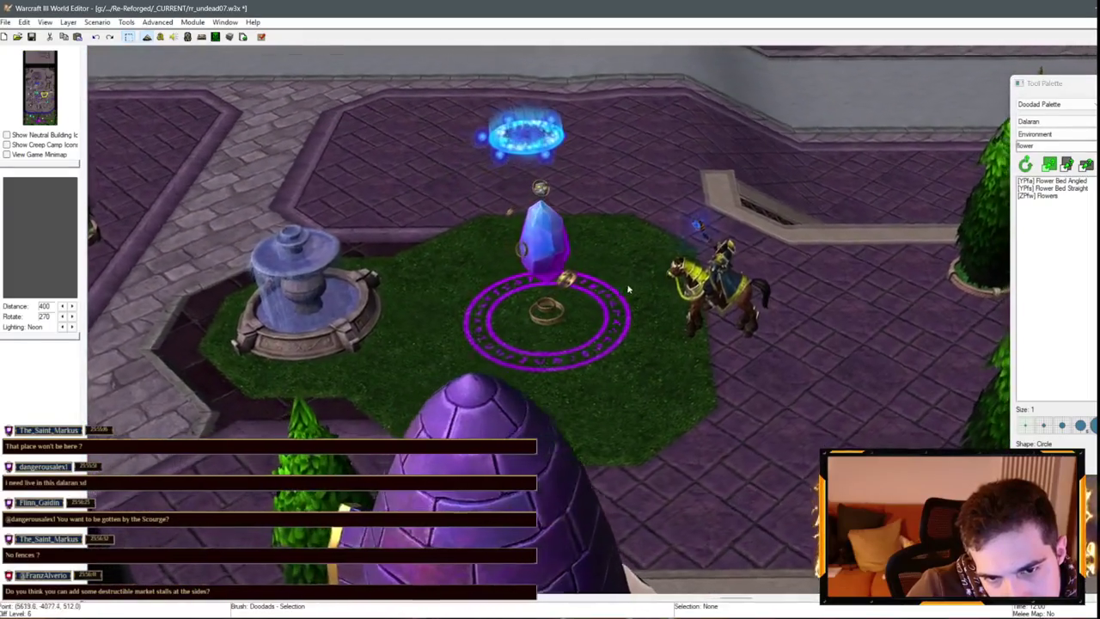
scroll(628, 291, "down", 5)
scroll(599, 316, "down", 5)
scroll(499, 327, "up", 3)
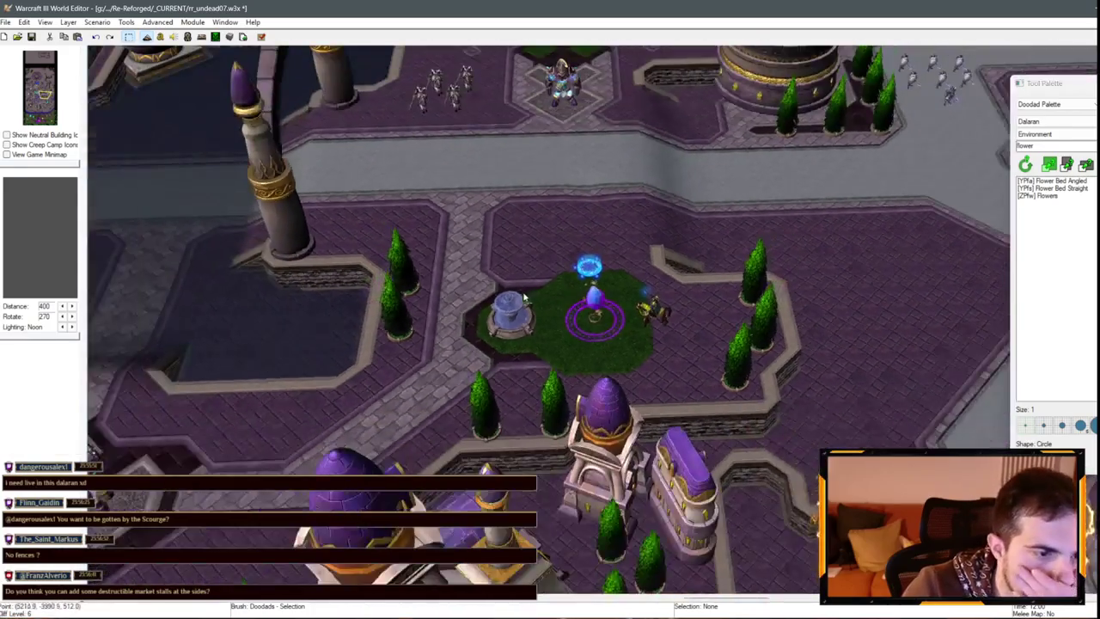
scroll(525, 296, "down", 5)
scroll(384, 319, "up", 3)
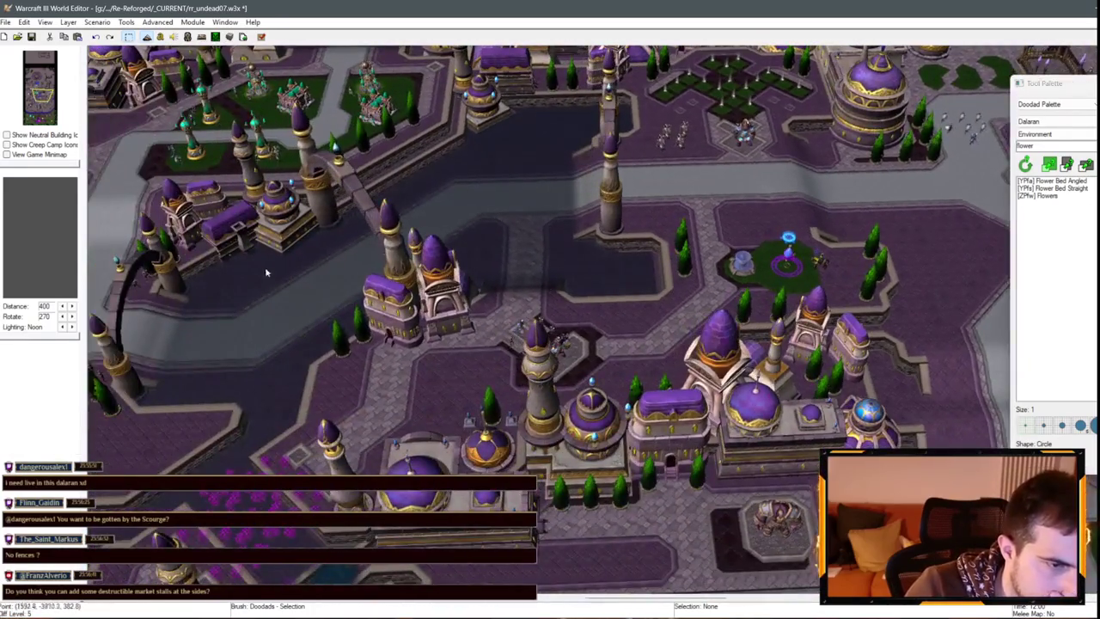
mouse_move(267, 272)
left_mouse_down()
mouse_move(609, 258)
mouse_move(505, 225)
left_mouse_up()
scroll(506, 225, "up", 2)
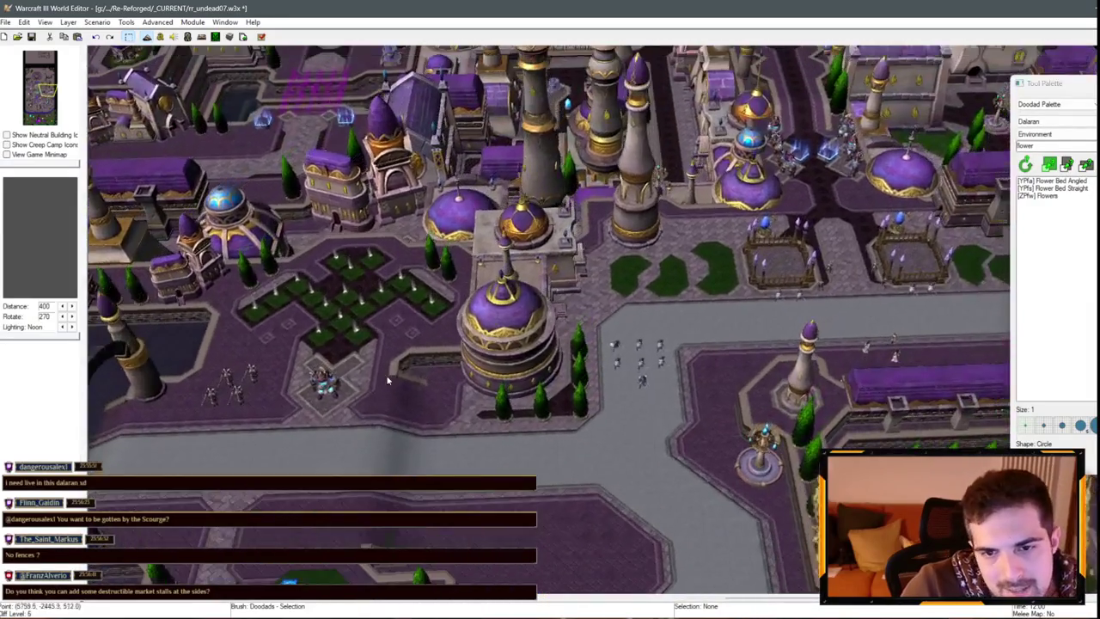
scroll(689, 182, "down", 1)
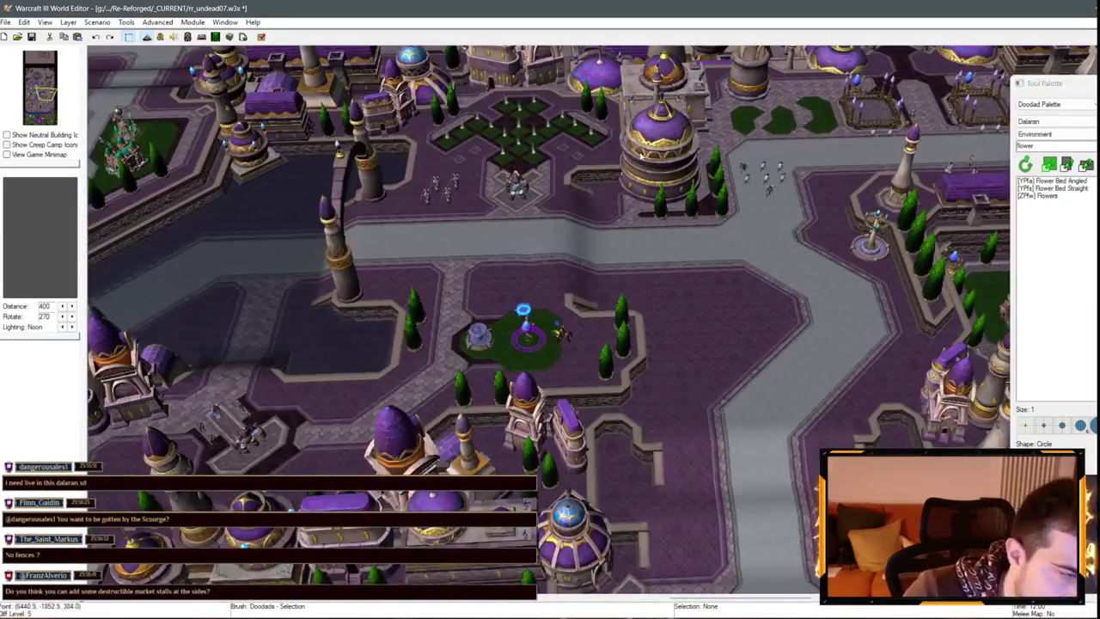
key("Down")
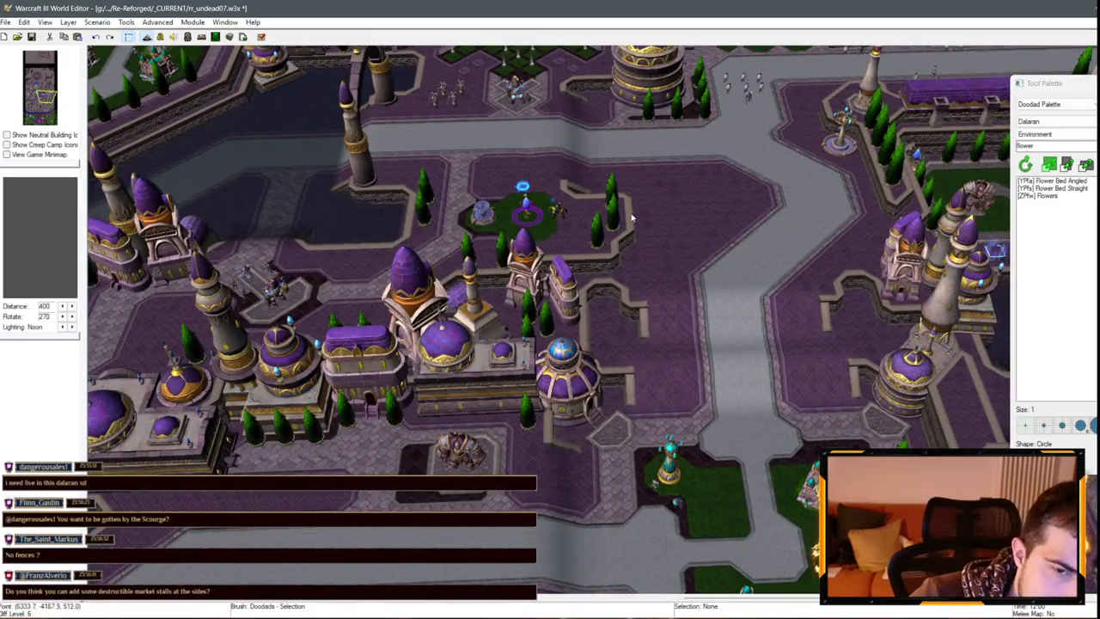
key("Down")
key("Right")
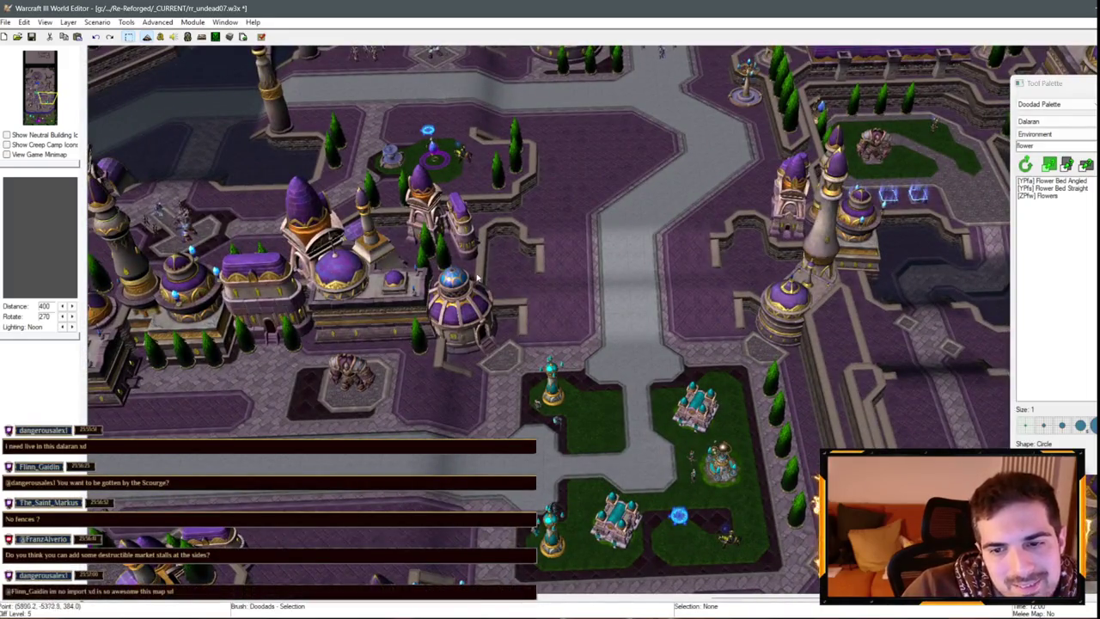
- Paste a copy of the Runeweaver Square Fountain and move the view west to the target plaza
scroll(623, 248, "up", 6)
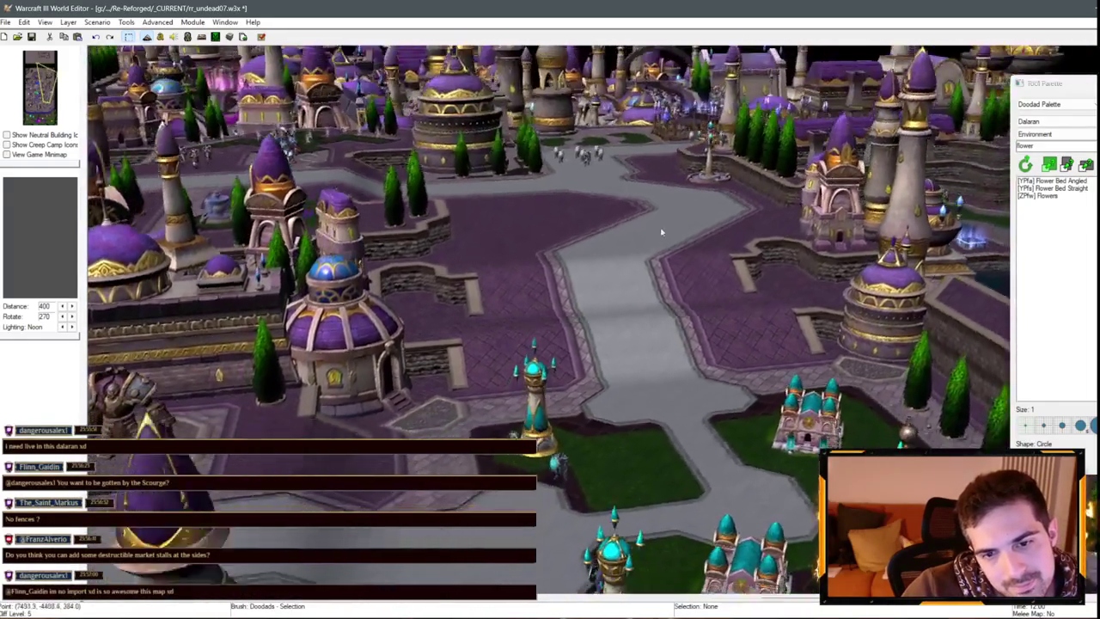
scroll(705, 210, "down", 2)
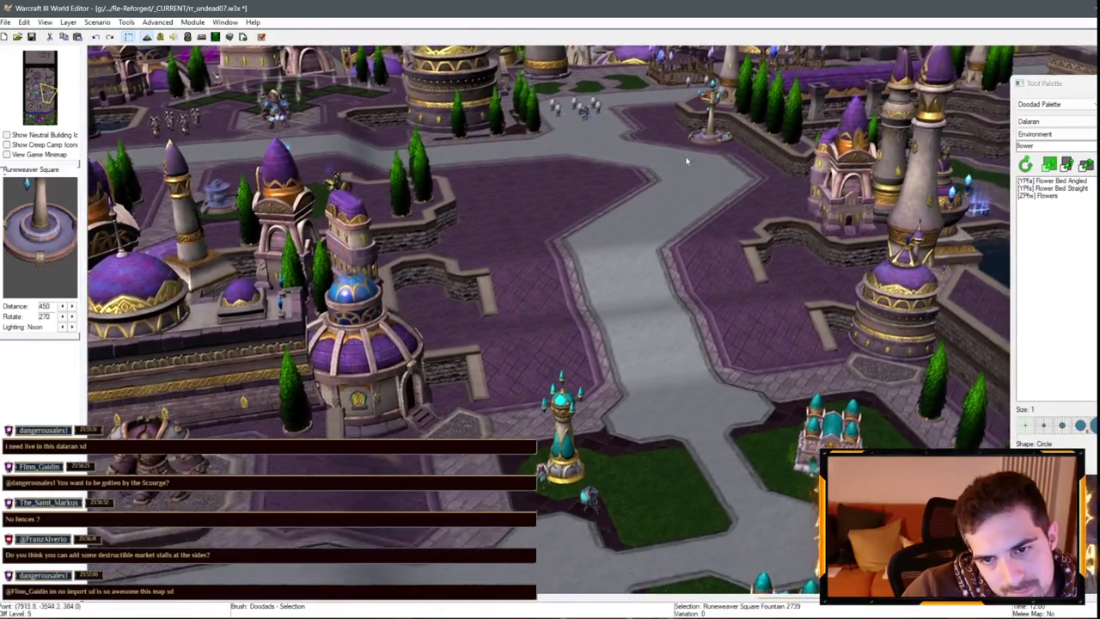
key("ctrl+v")
key("Left")
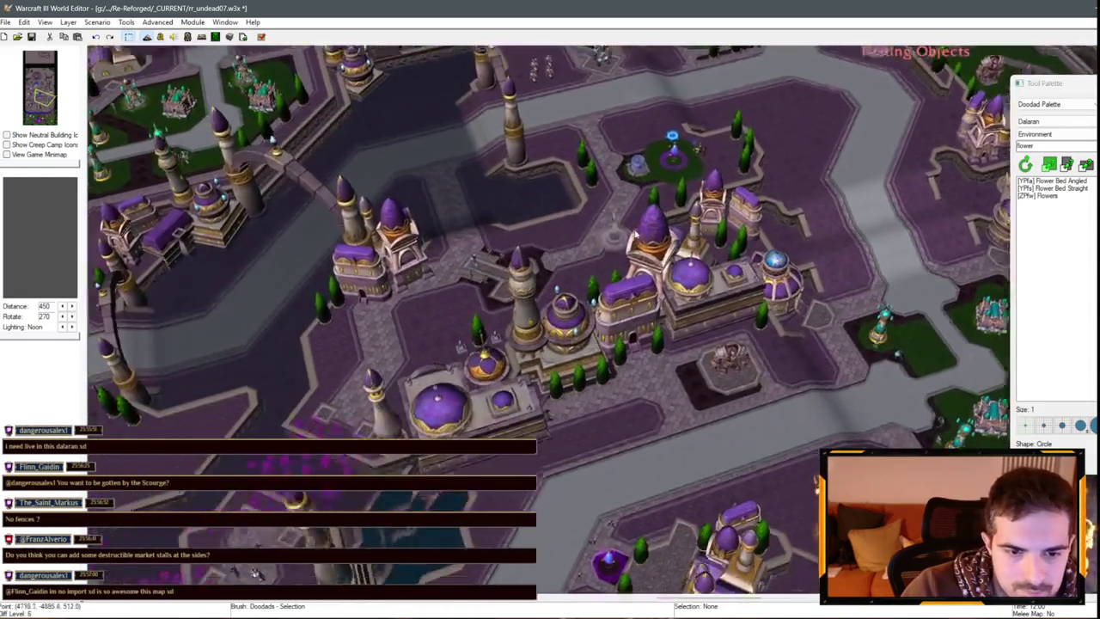
key("Left")
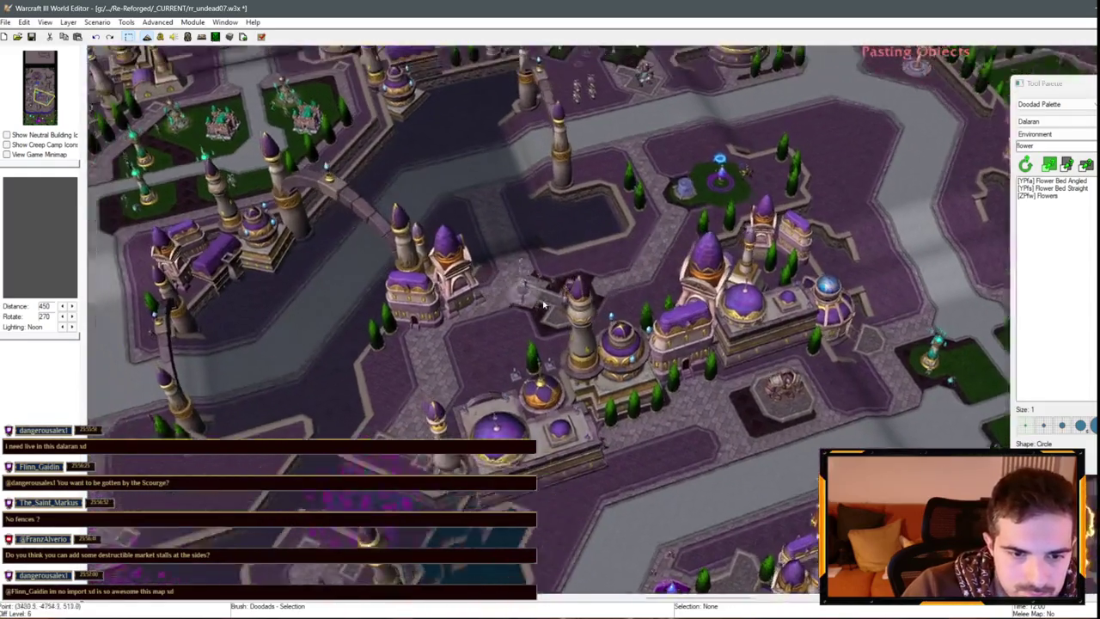
scroll(734, 334, "up", 2)
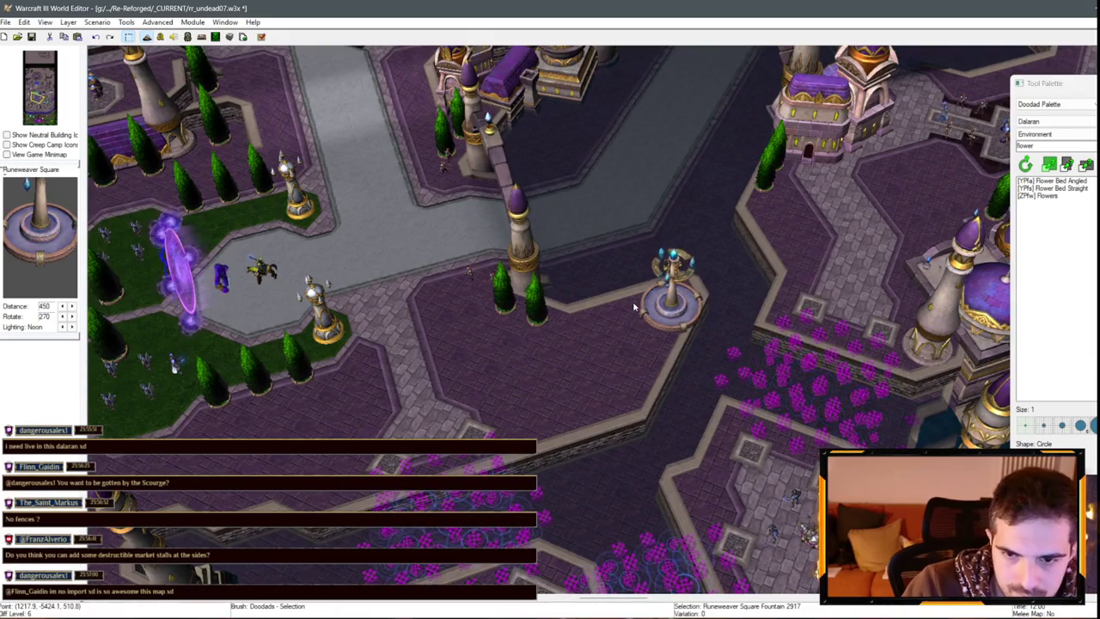
- Enlarge the pasted fountain with Ctrl+Page Up and drag it down-left onto the paved corner
key("ctrl+Page_Up")
left_click(633, 307)
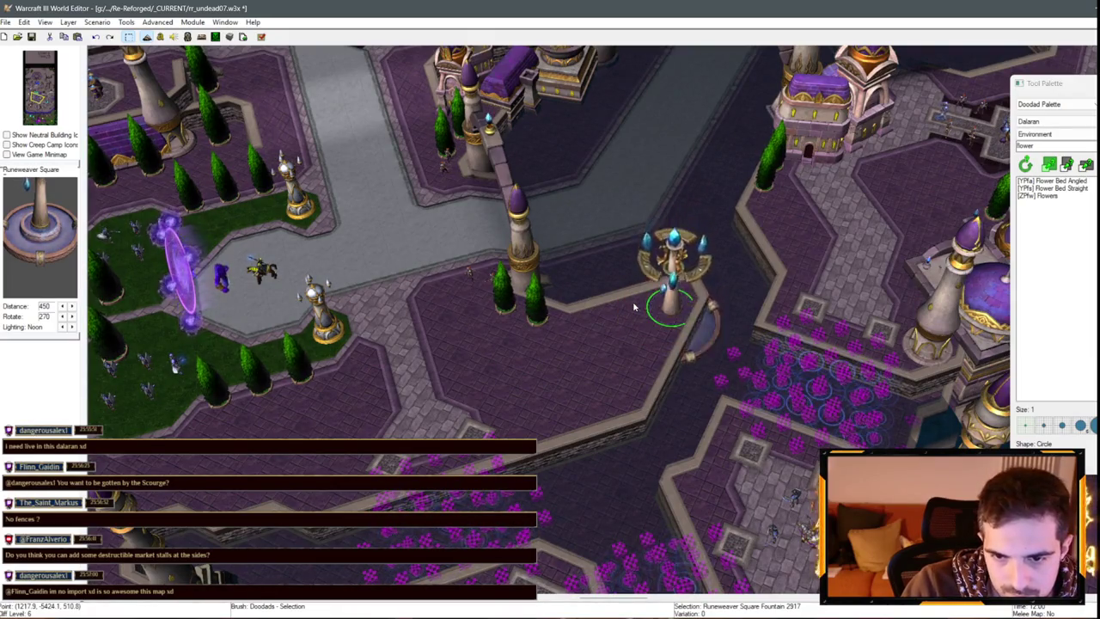
left_click_drag(633, 288, 646, 327)
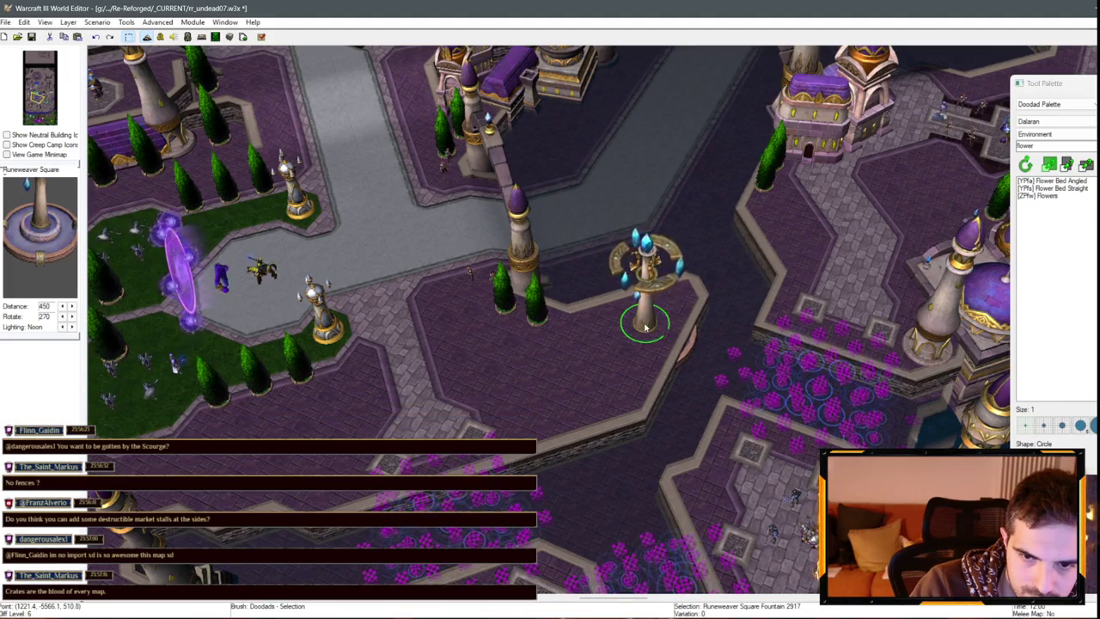
scroll(570, 327, "up", 5)
scroll(560, 326, "up", 5)
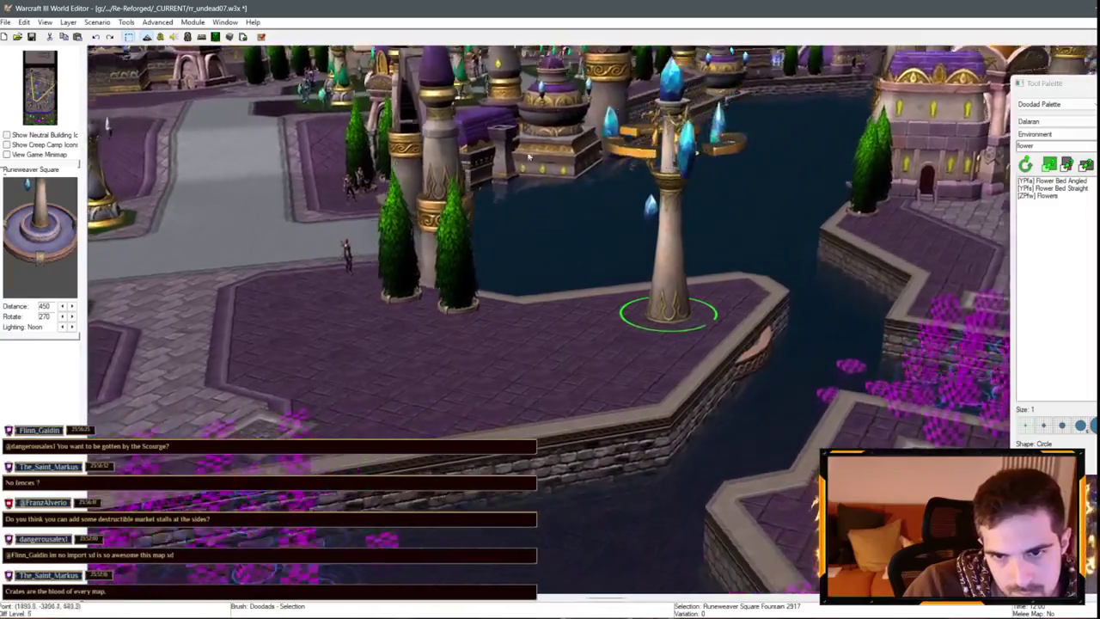
scroll(530, 156, "down", 5)
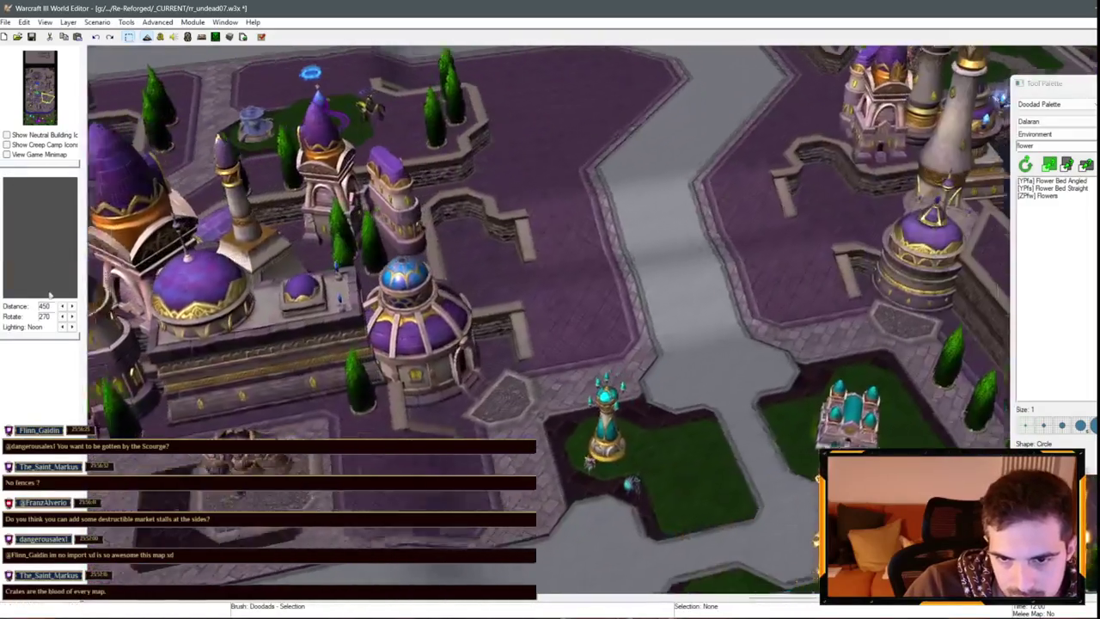
- Pan north to the green plazas and select the Runeweaver Square Fountain to check it
key("Up")
key("Up")
key("Up")
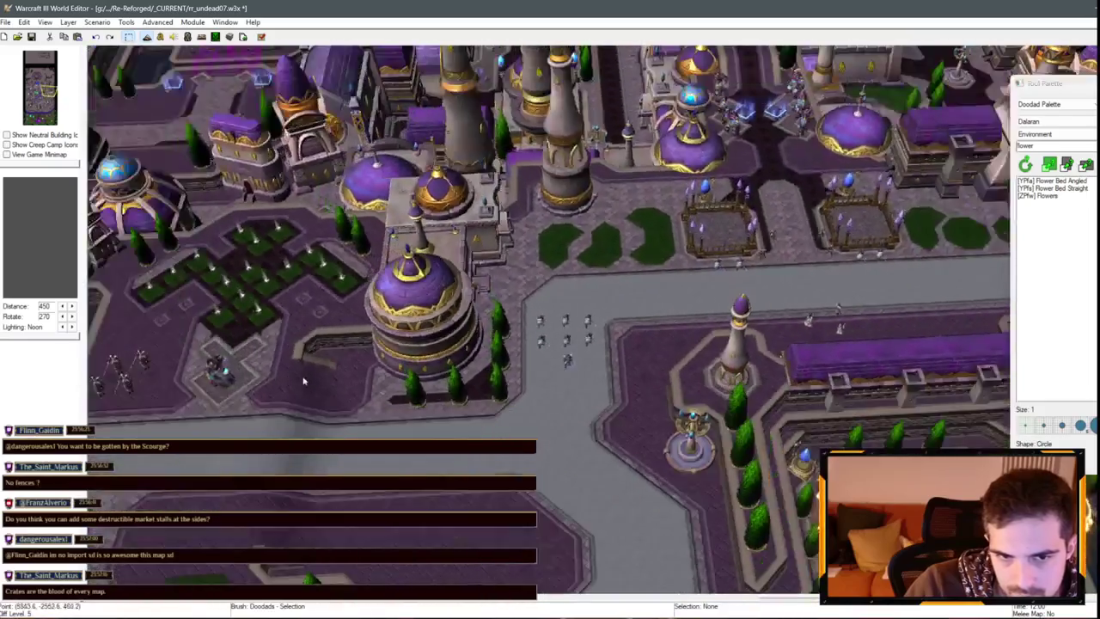
key("Up")
key("Up")
key("Up")
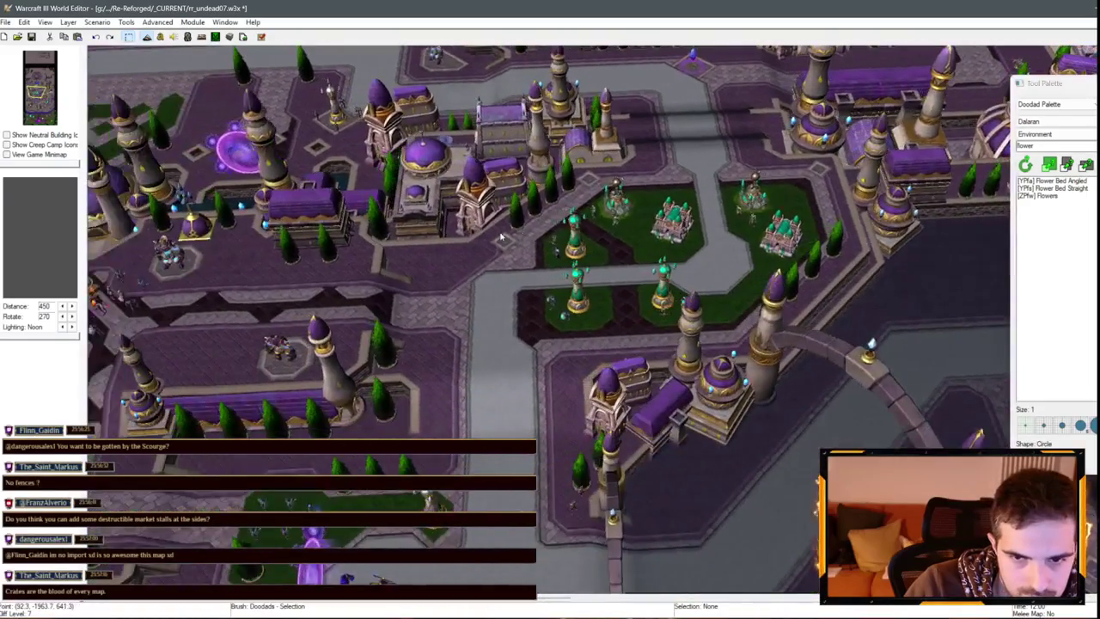
key("Up")
key("Up")
key("Up")
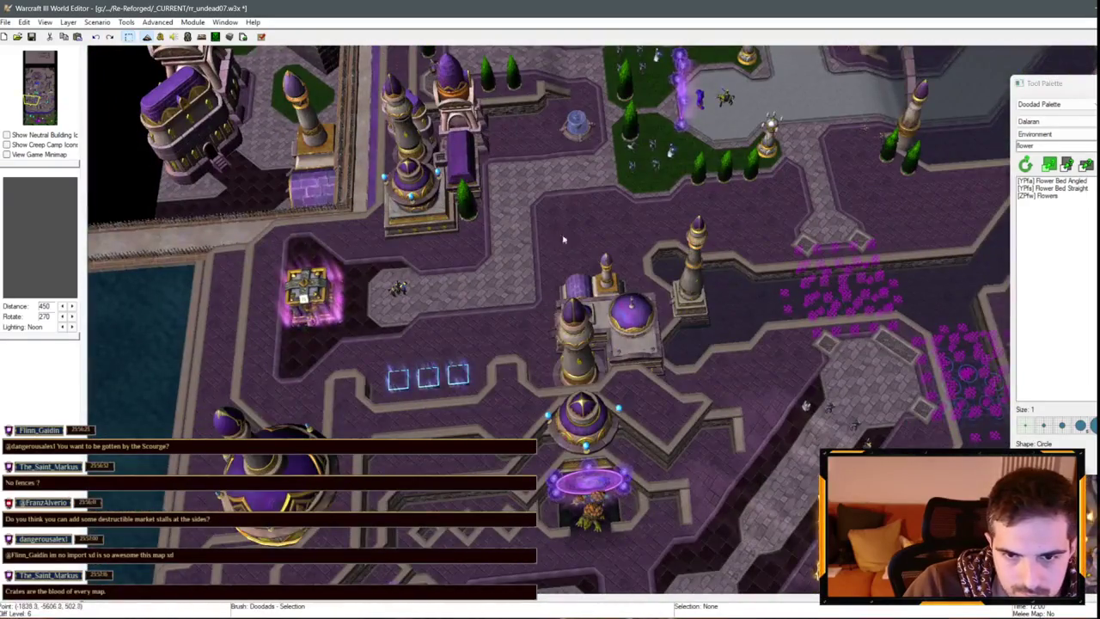
key("Up")
key("Up")
left_click(578, 267)
scroll(593, 206, "down", 2)
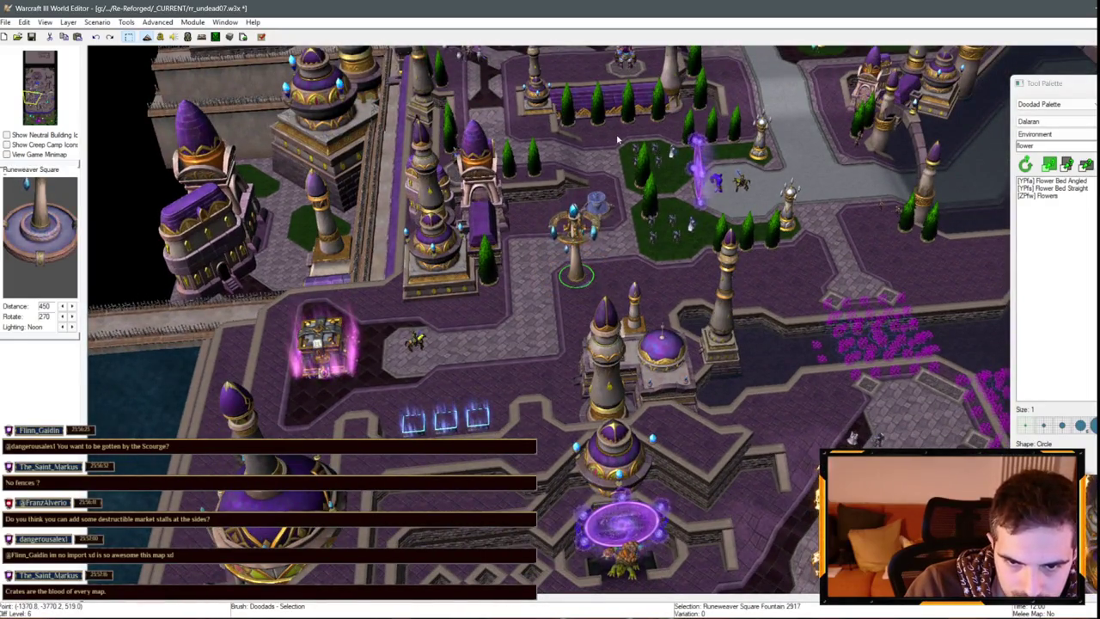
scroll(574, 341, "up", 2)
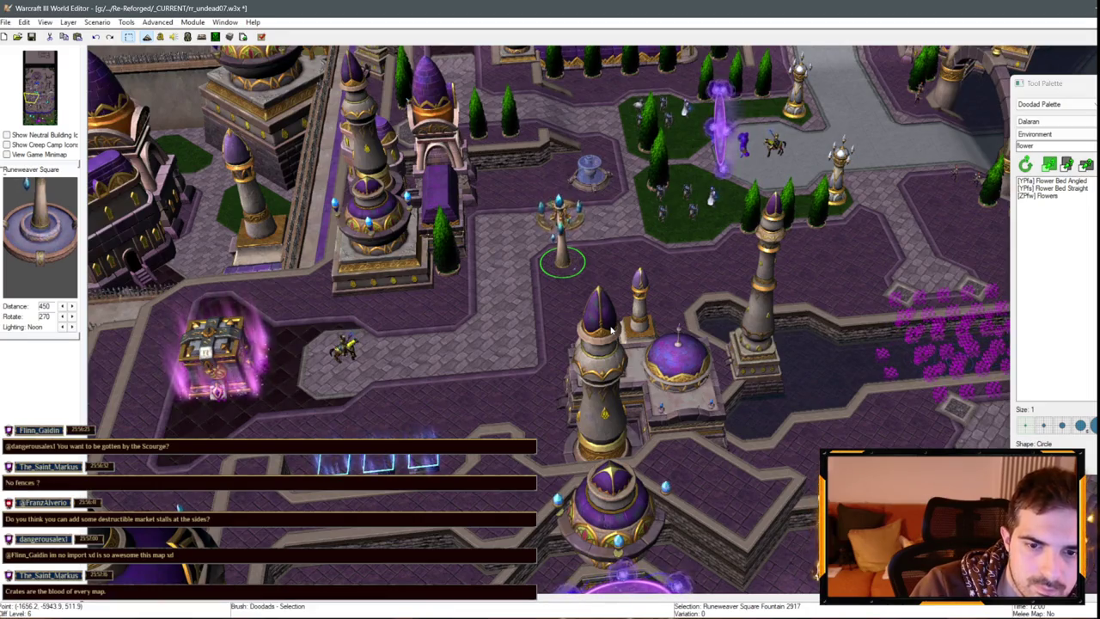
scroll(528, 299, "up", 5)
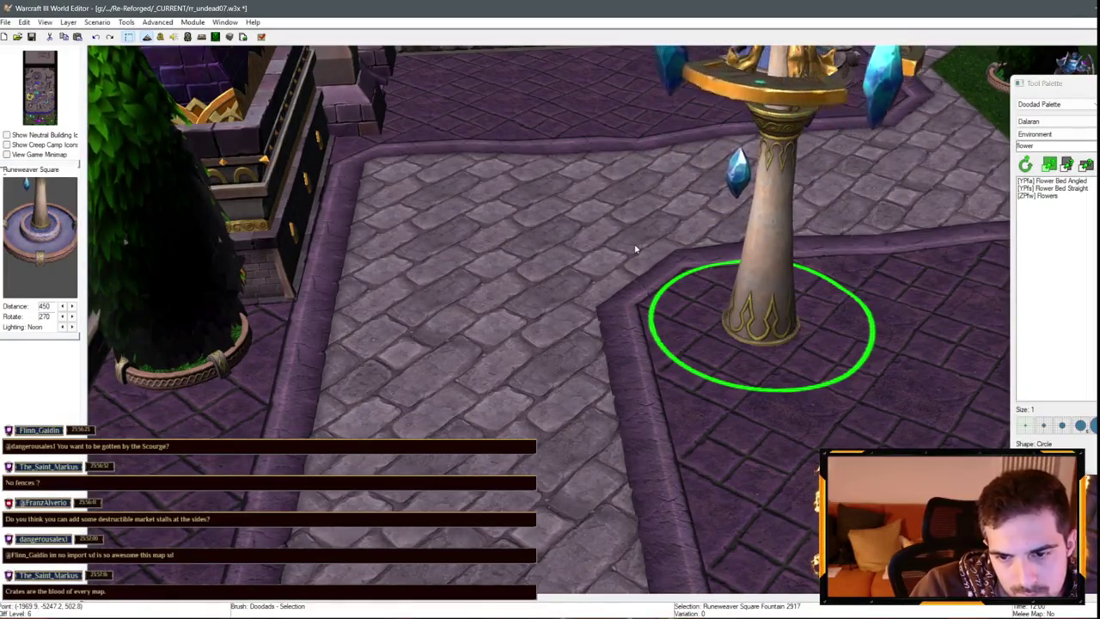
- Reselect the Runeweaver Square Fountain, checking the Advanced menu without changing anything
scroll(590, 248, "down", 5)
left_click(774, 325)
scroll(621, 242, "up", 3)
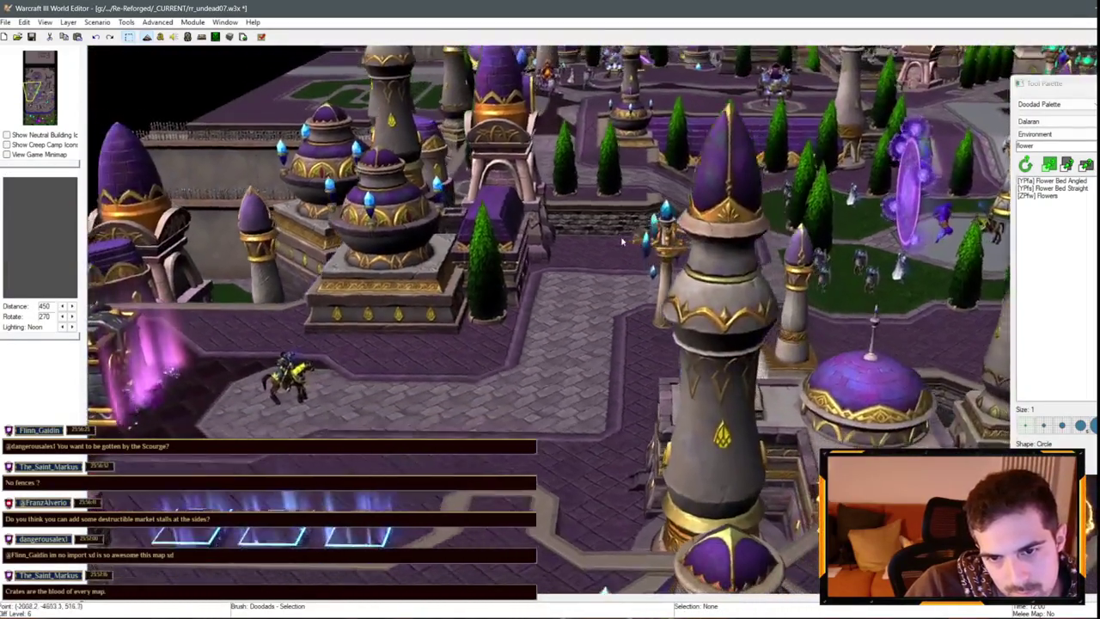
scroll(622, 243, "down", 3)
left_click(658, 284)
scroll(659, 284, "down", 3)
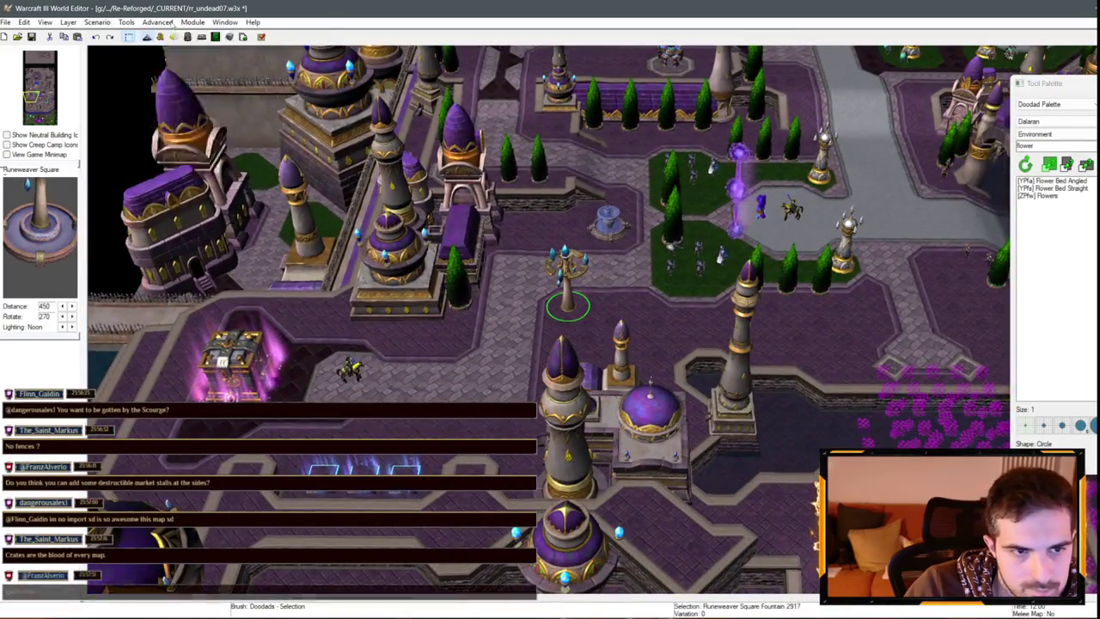
left_click(158, 22)
left_click(543, 330)
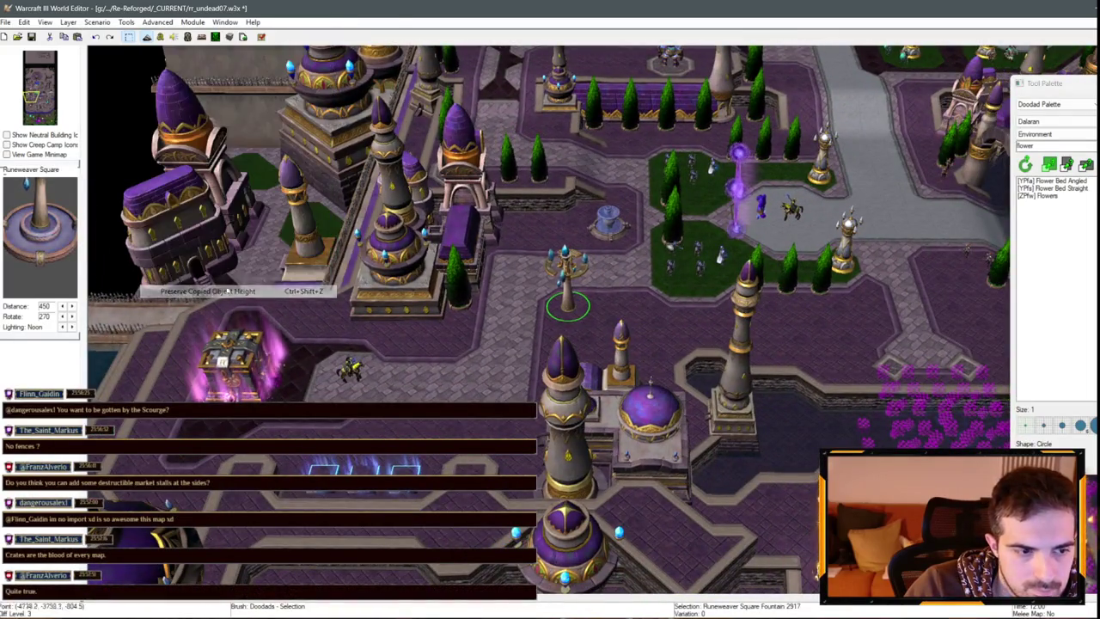
scroll(542, 329, "up", 2)
- Pan to the garden courtyard and paste the fountain on the street north of it
key("Right")
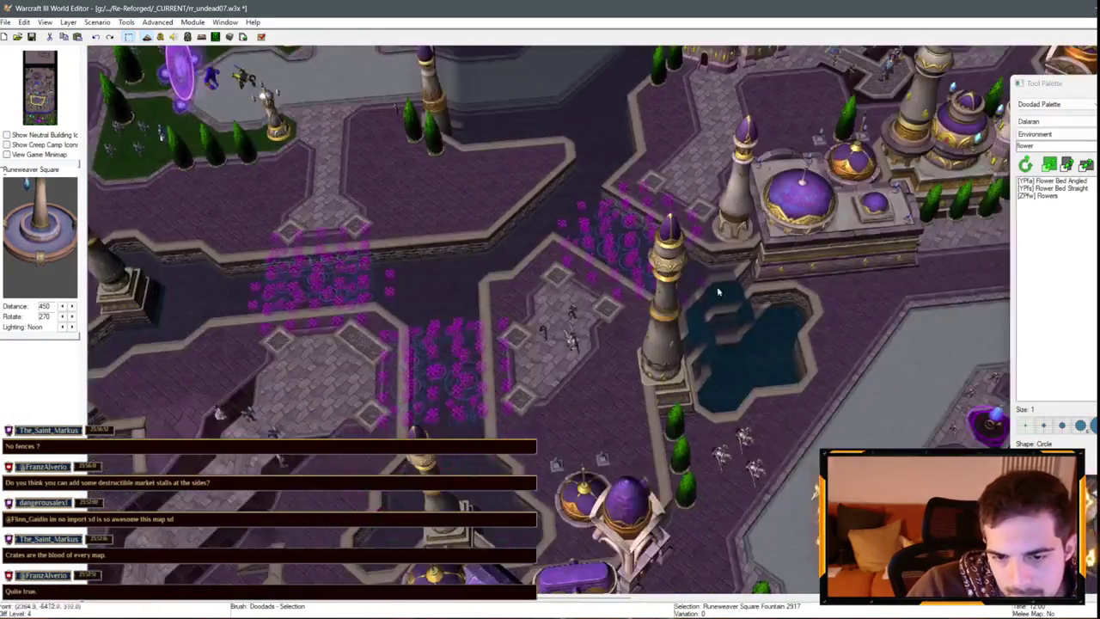
key("Down")
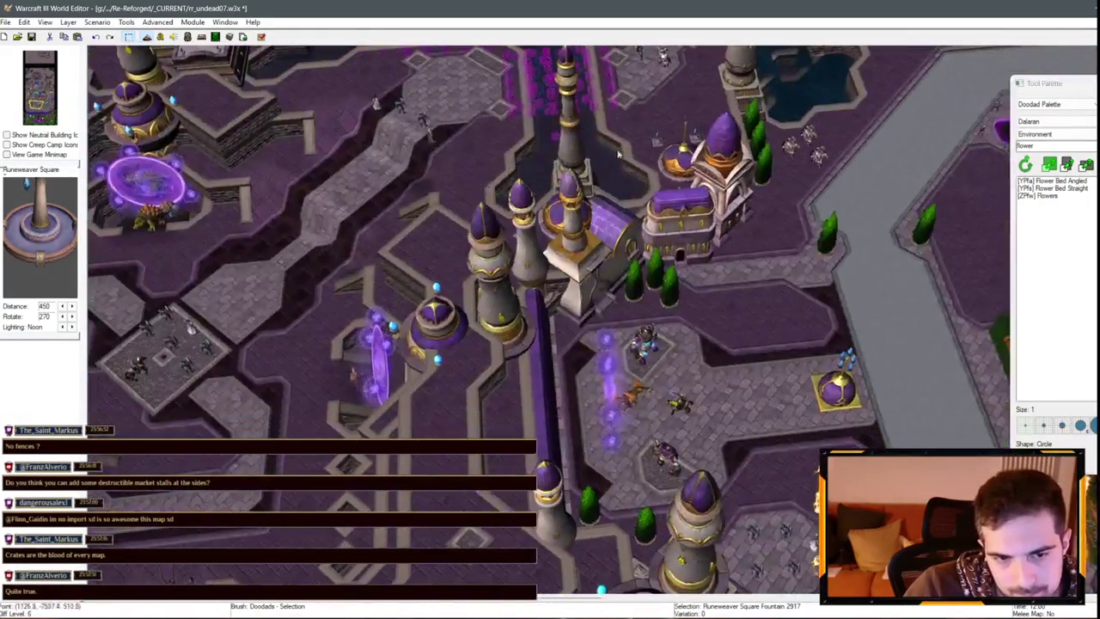
key("Right")
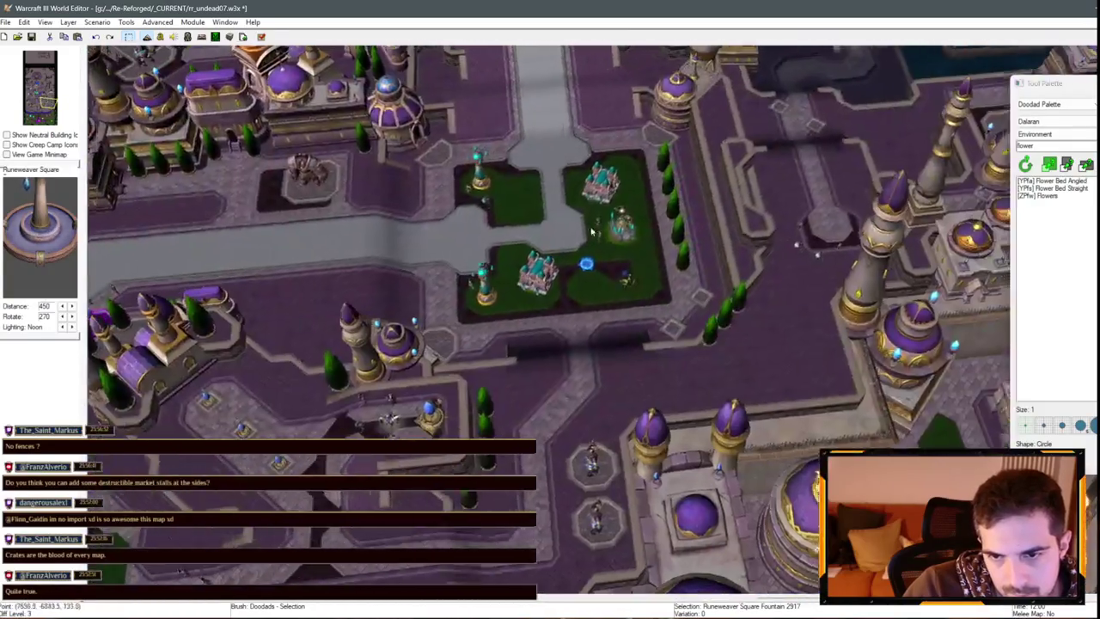
key("Right")
key("Up")
left_click(636, 164)
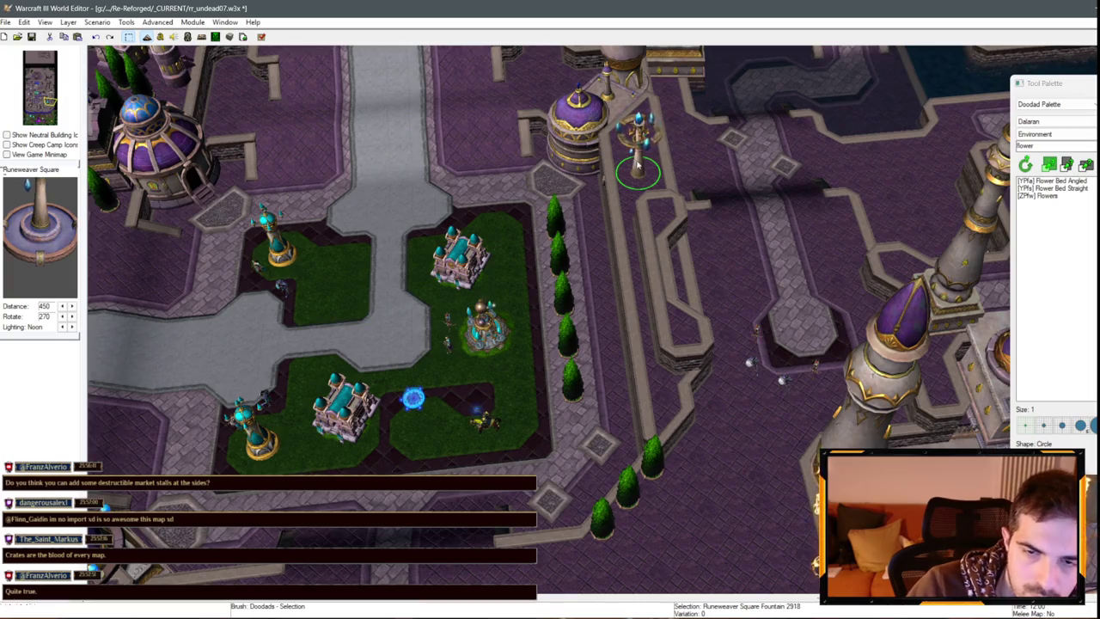
- Move the fountain up beside the domed tower and paste a second fountain next to it
scroll(638, 163, "up", 3)
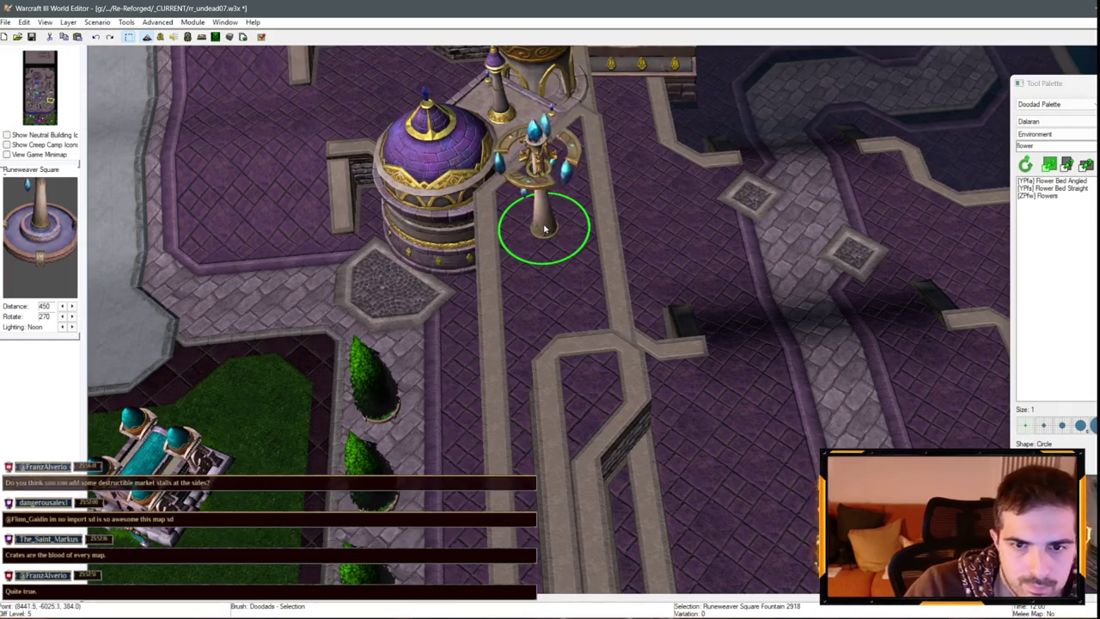
left_click_drag(543, 228, 555, 215)
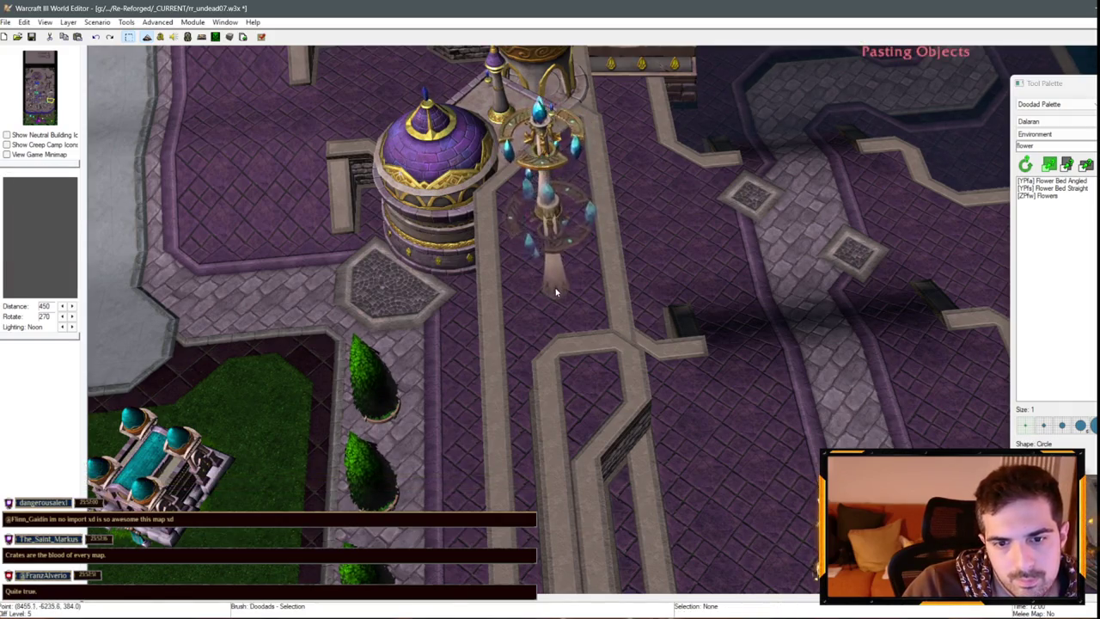
left_click(555, 293)
- Pan south to the courtyard, start pasting, and enable Advanced > Preserve Copied Object Height
scroll(845, 226, "up", 3)
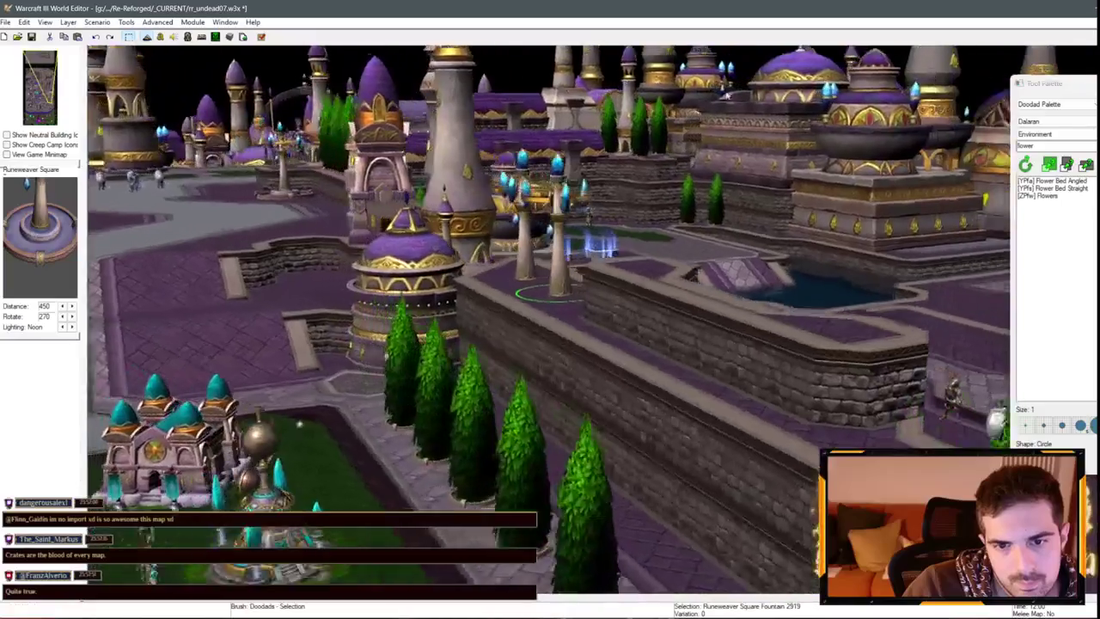
scroll(846, 220, "down", 3)
key("Down")
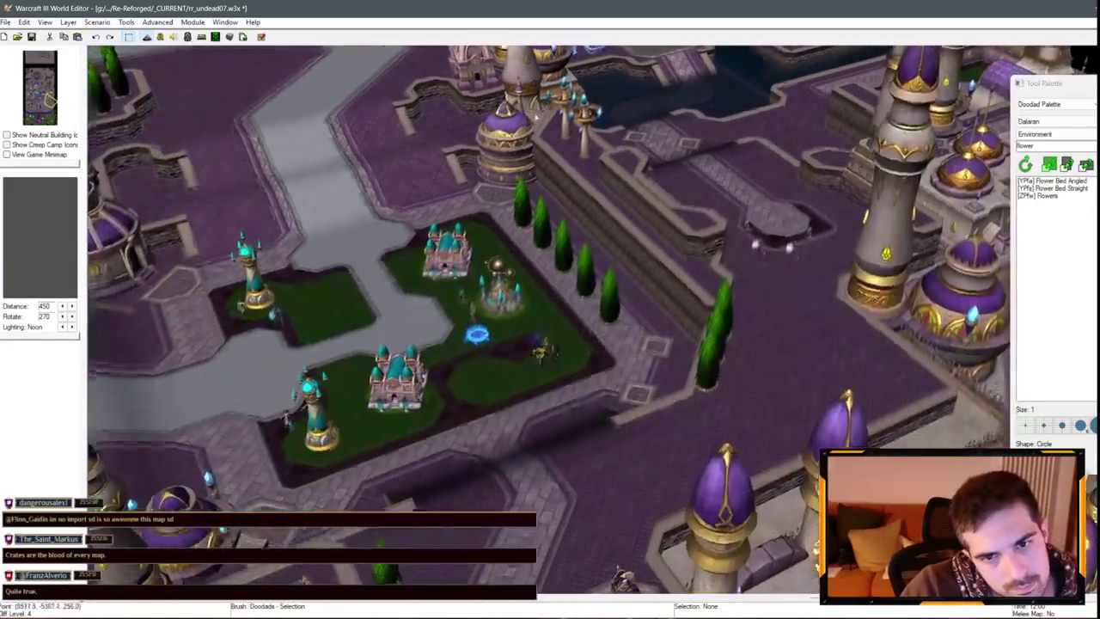
key("Down")
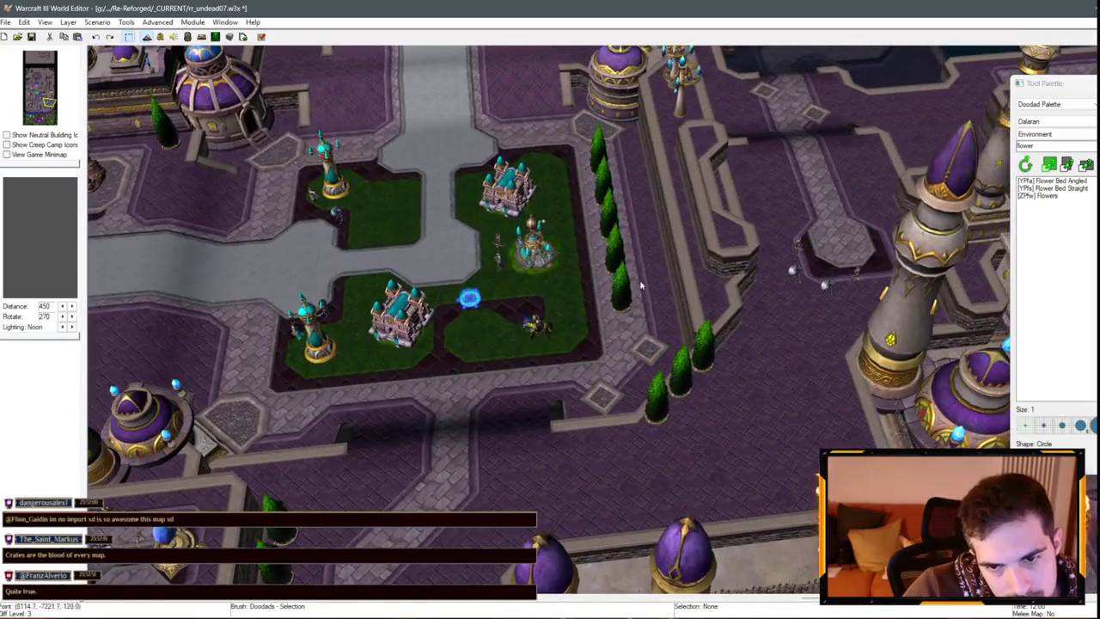
scroll(640, 286, "down", 3)
key("ctrl+v")
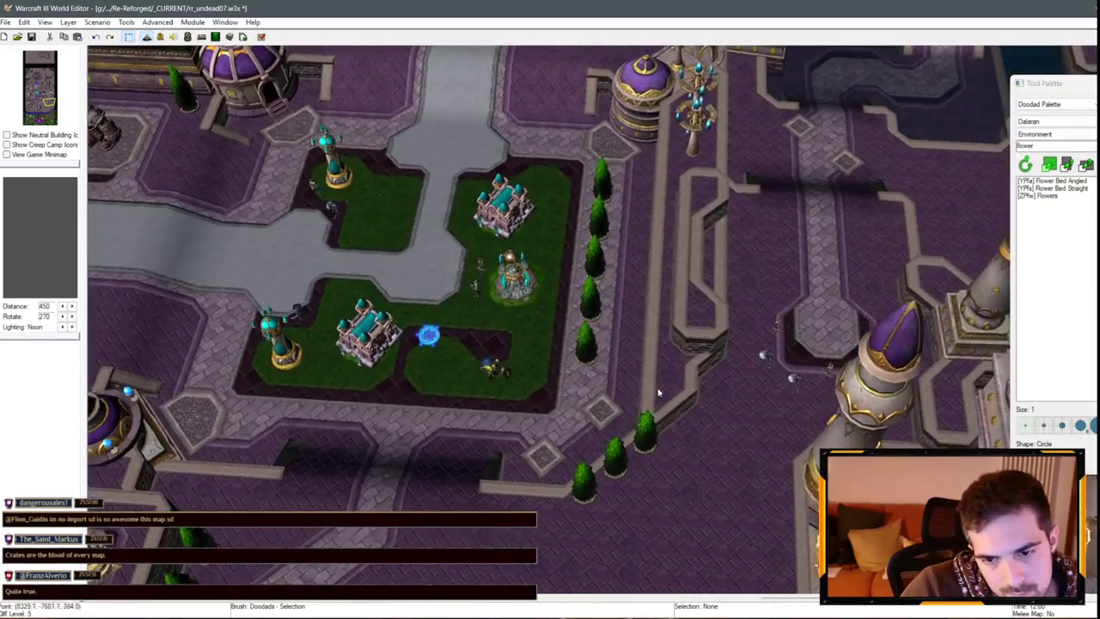
key("Right")
key("Up")
left_click(157, 22)
left_click(220, 291)
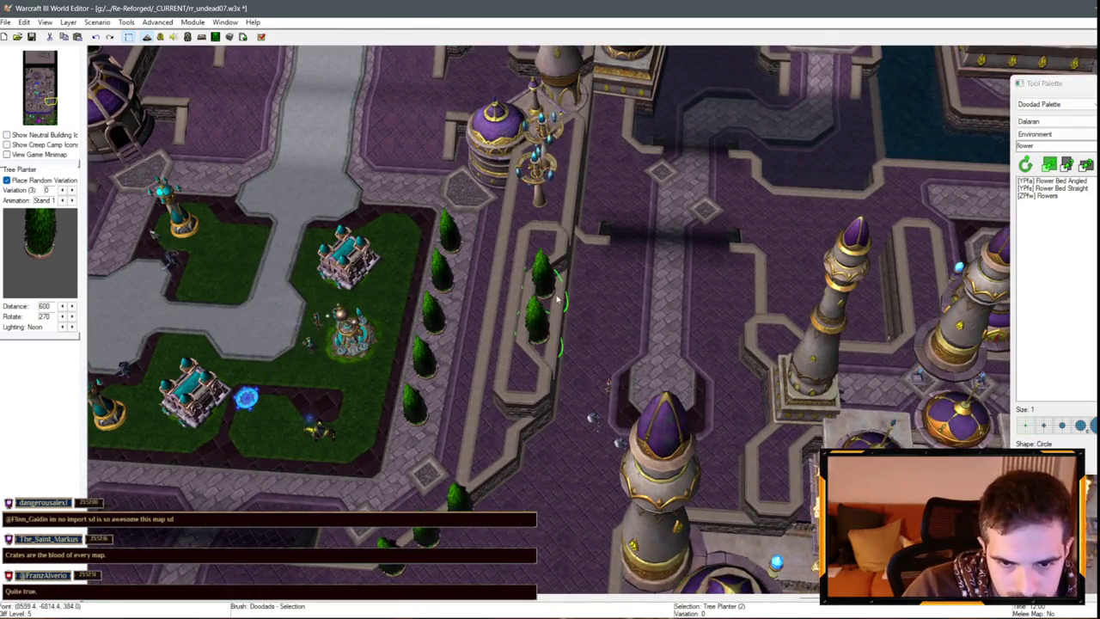
- Select one of the cypress tree planters, viewing the tall tower's base from a low camera angle
scroll(557, 299, "up", 2)
mouse_move(511, 297)
left_mouse_down()
mouse_move(792, 234)
mouse_move(673, 318)
left_mouse_up()
left_click(634, 347)
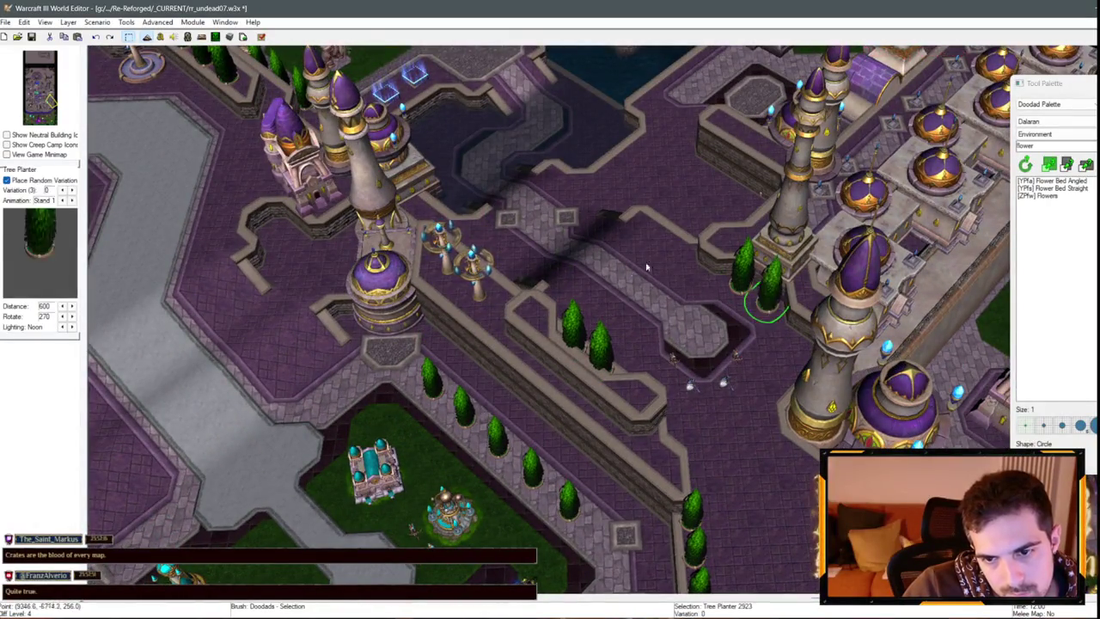
left_click_drag(647, 267, 706, 270)
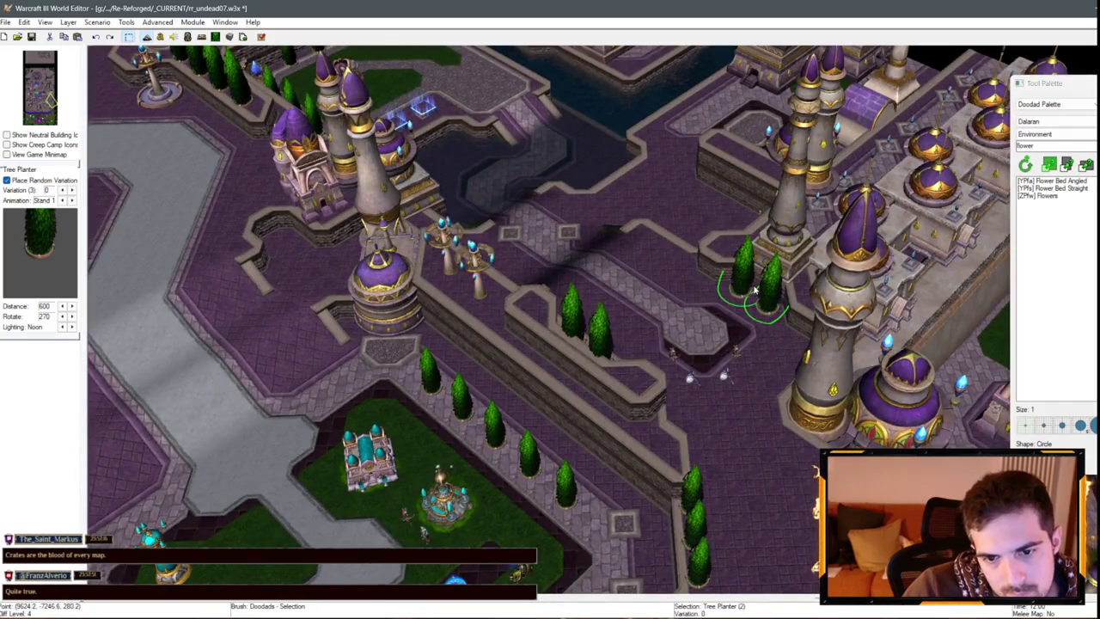
scroll(625, 212, "up", 5)
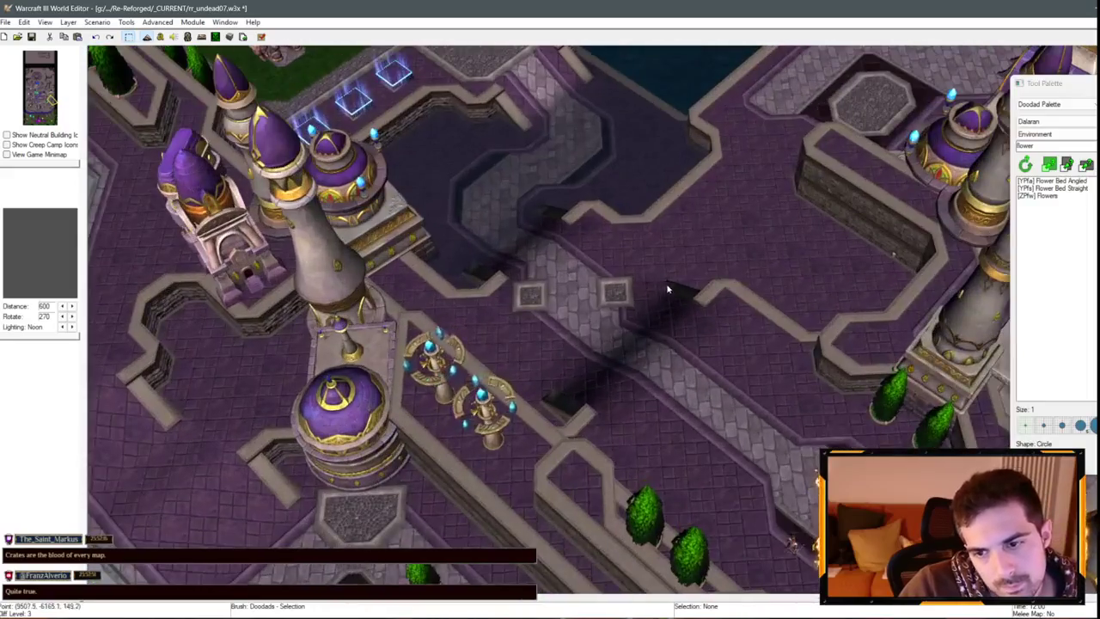
scroll(667, 289, "down", 5)
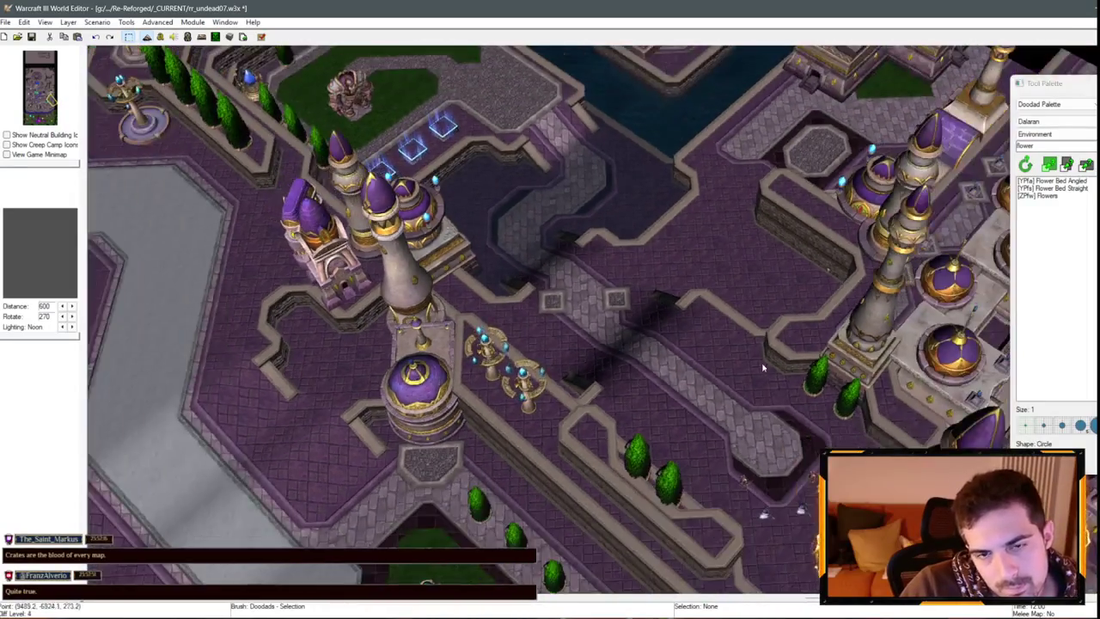
scroll(679, 398, "up", 5)
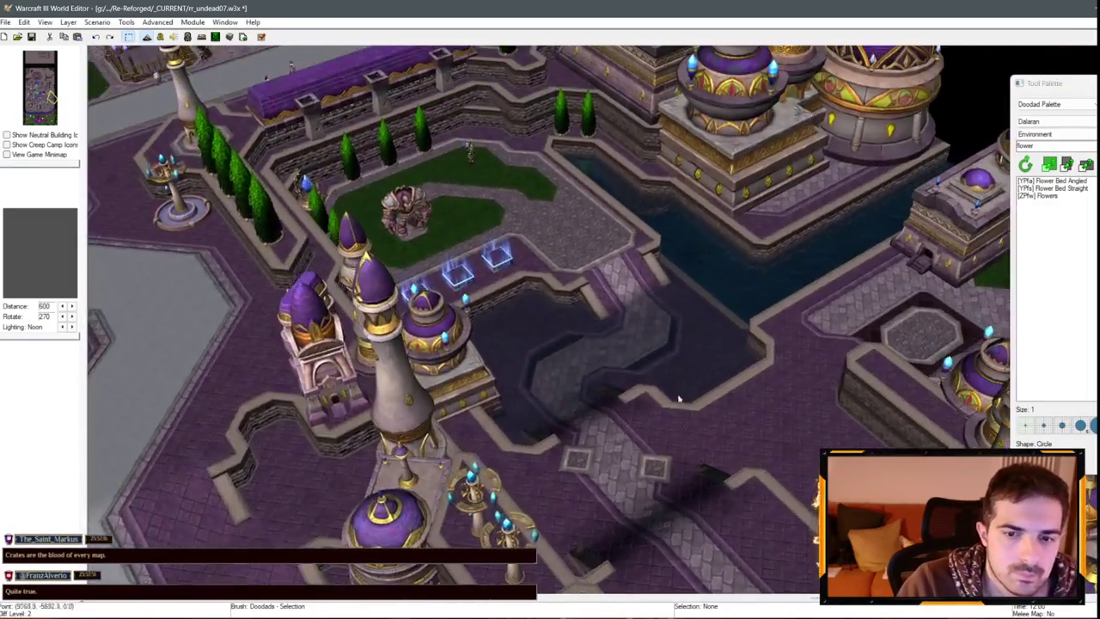
scroll(678, 398, "down", 4)
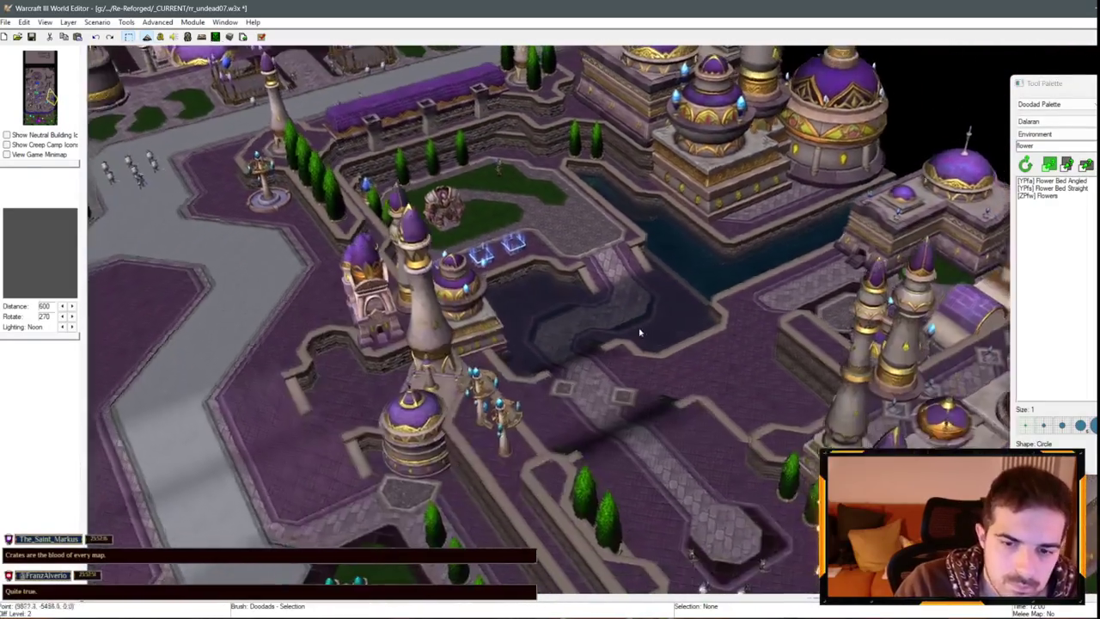
scroll(460, 274, "up", 3)
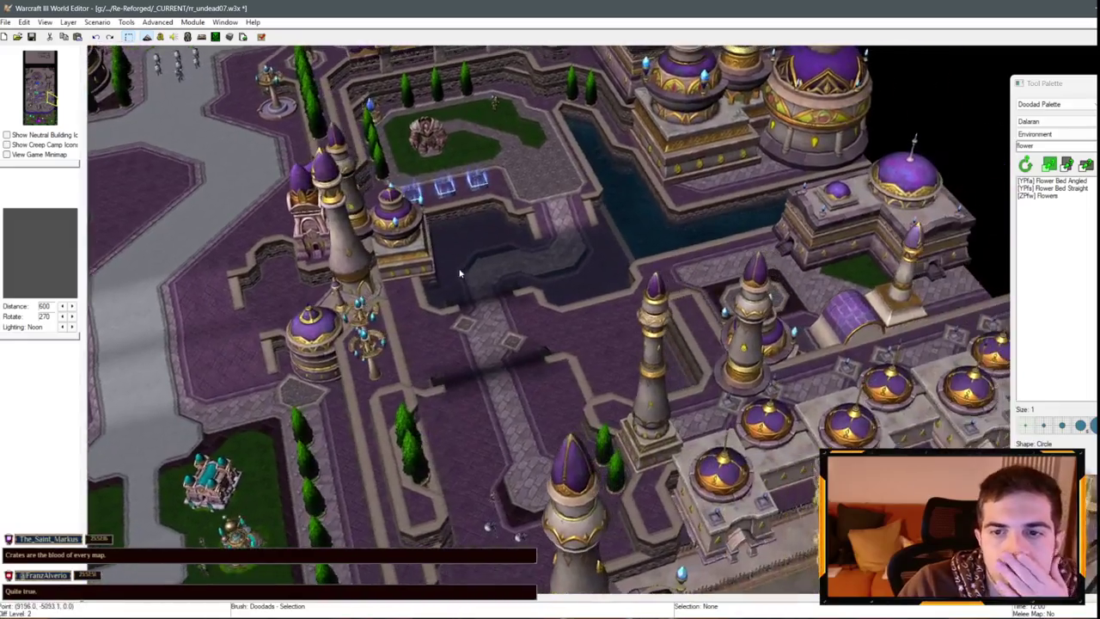
scroll(460, 274, "down", 4)
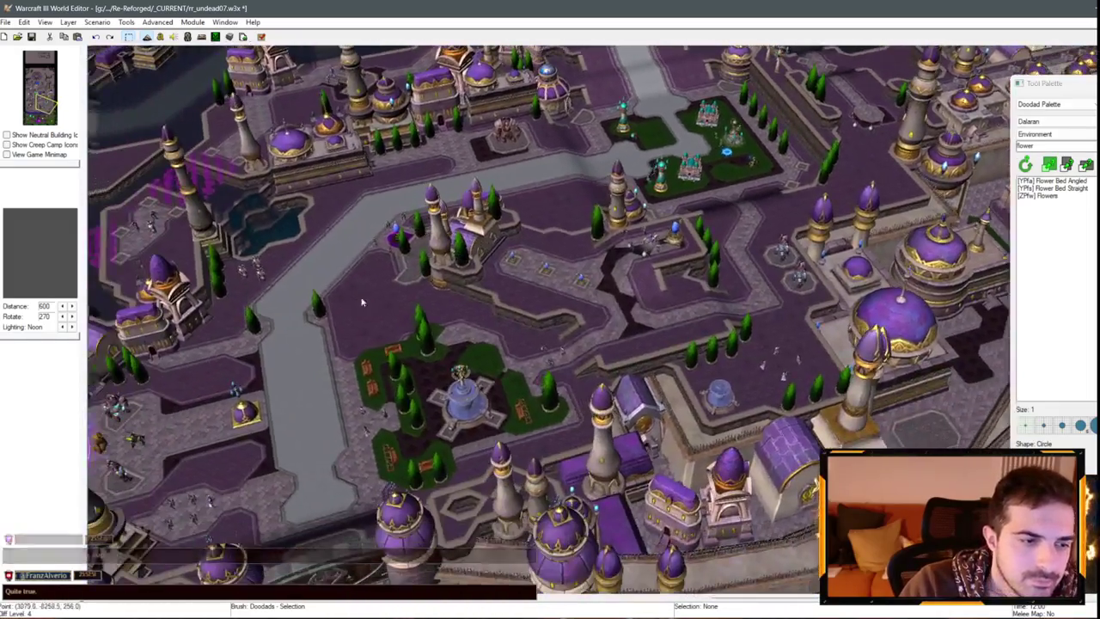
scroll(362, 302, "down", 3)
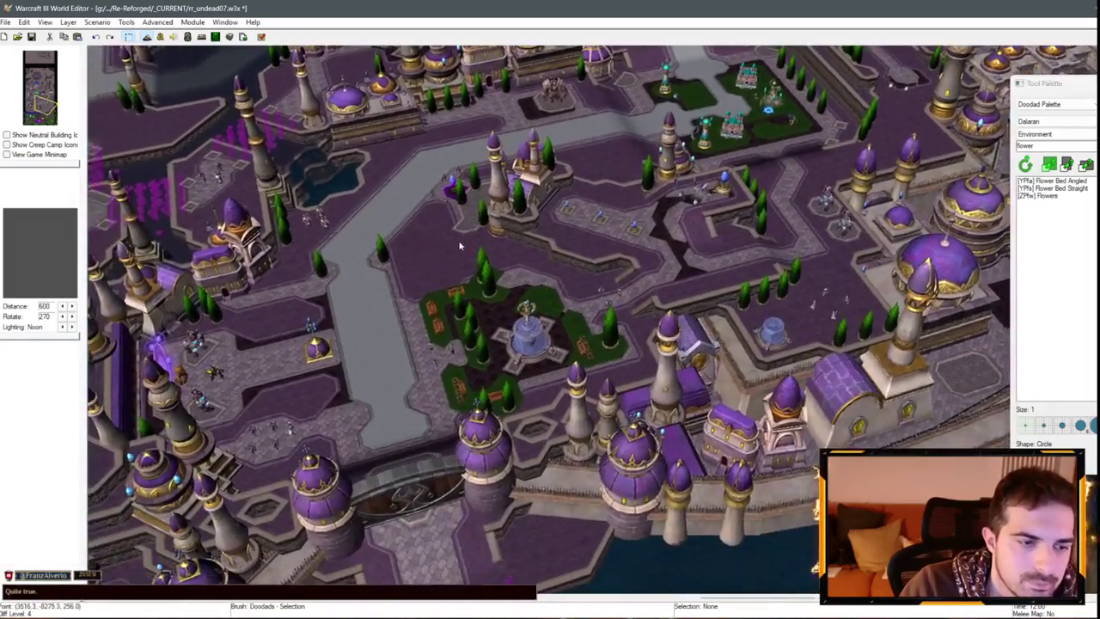
scroll(600, 201, "up", 3)
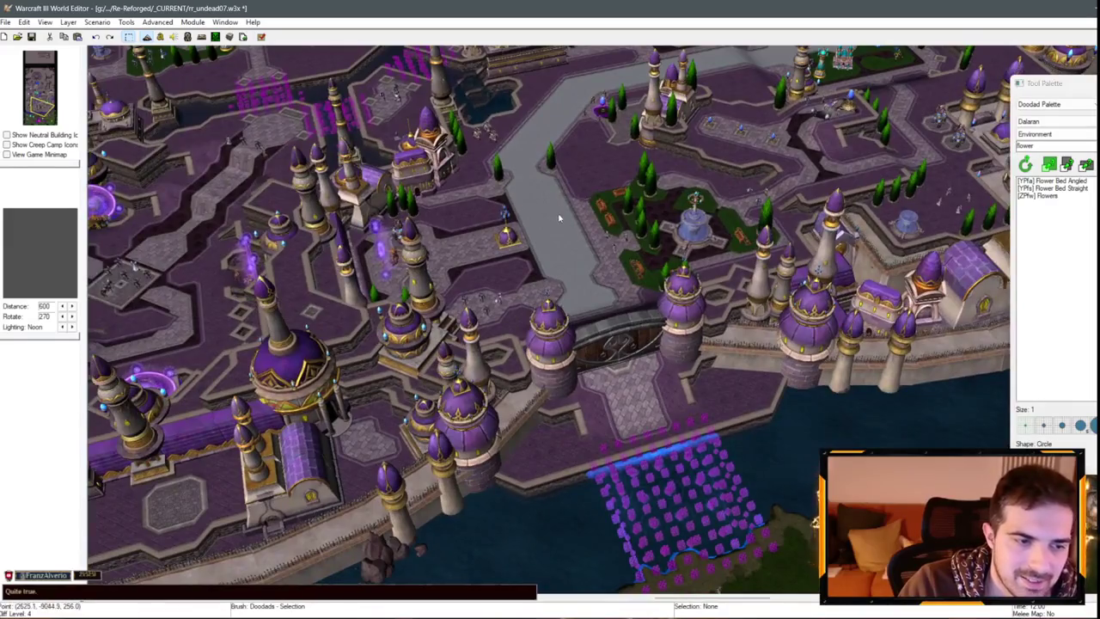
scroll(559, 219, "down", 3)
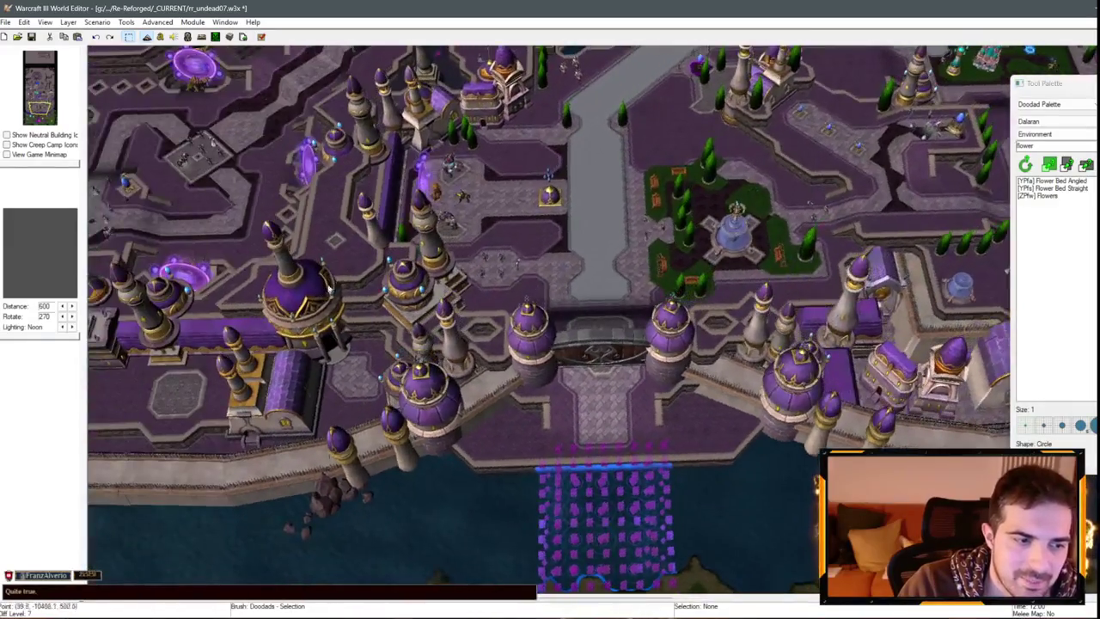
scroll(385, 297, "up", 3)
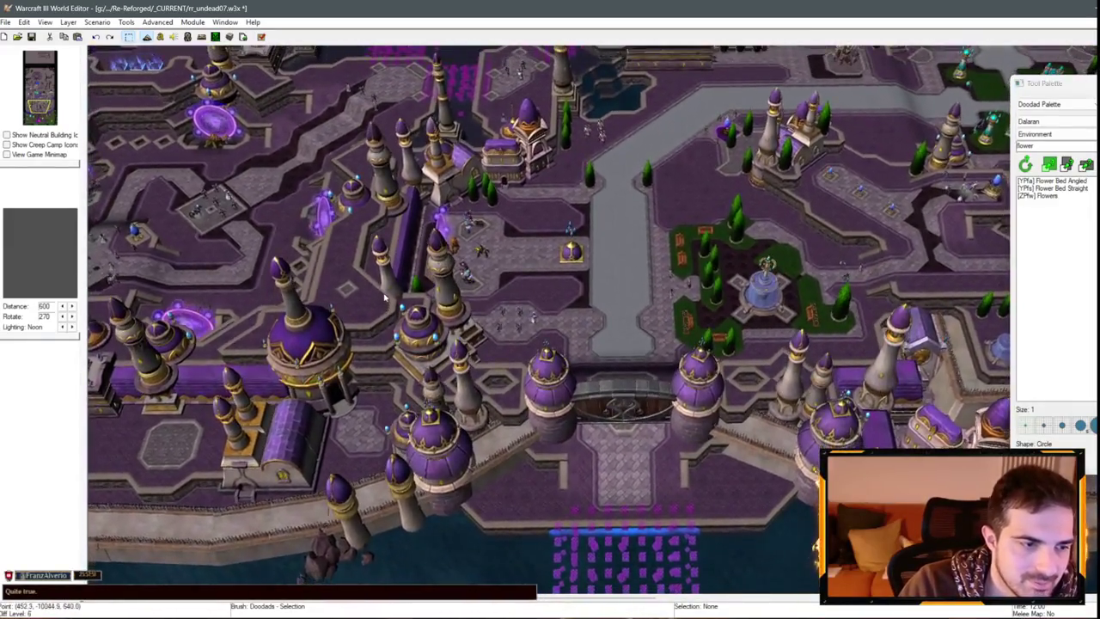
scroll(386, 298, "down", 3)
scroll(385, 297, "up", 3)
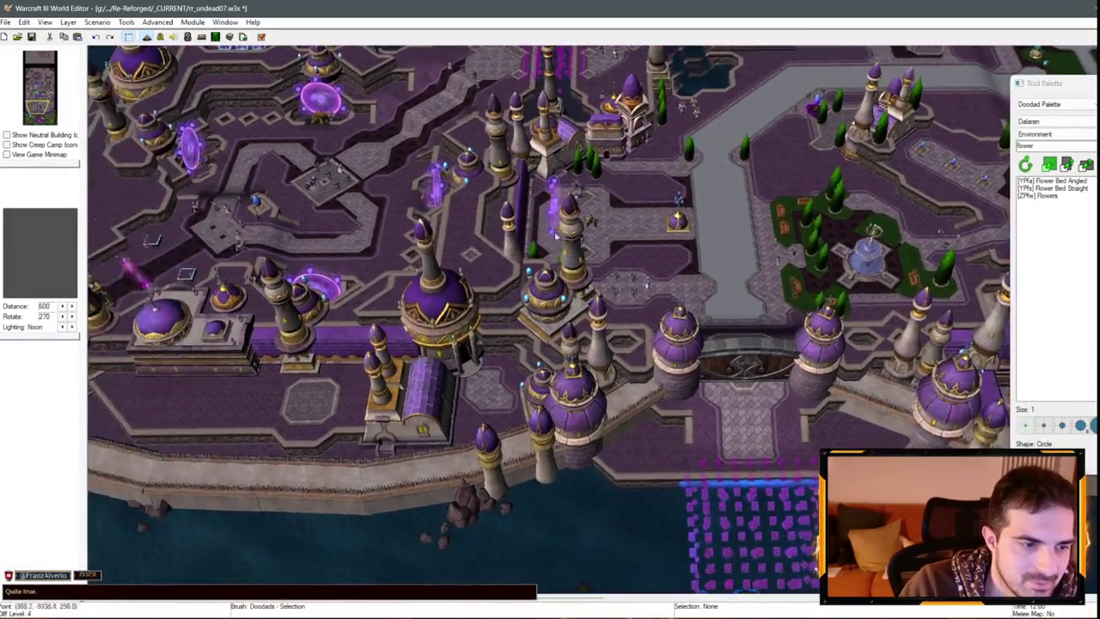
scroll(502, 249, "down", 3)
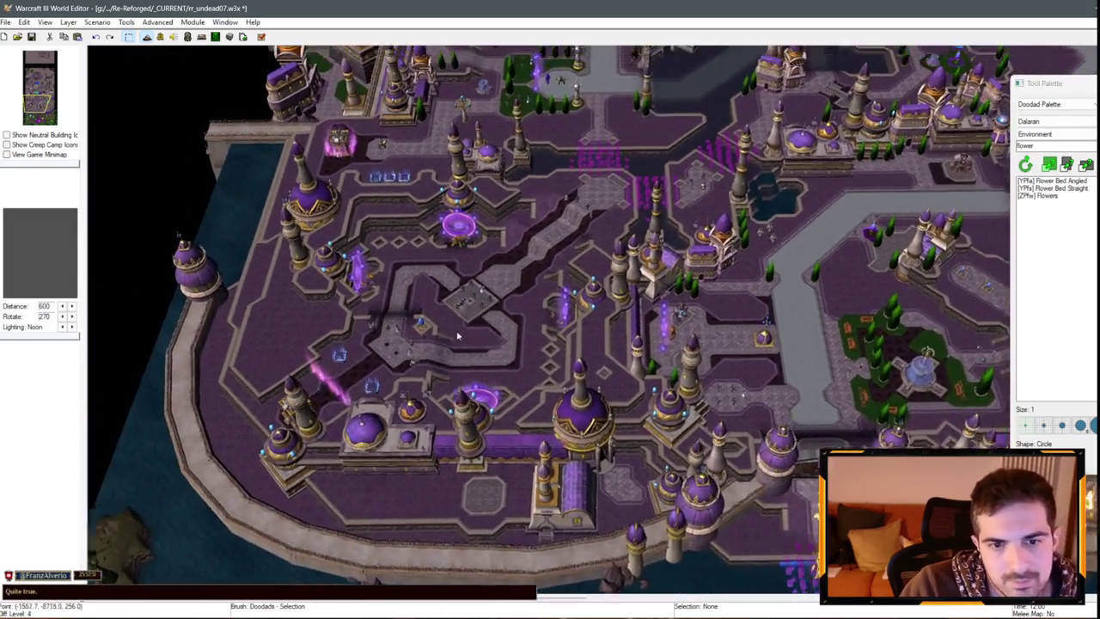
scroll(375, 425, "up", 3)
scroll(375, 425, "down", 3)
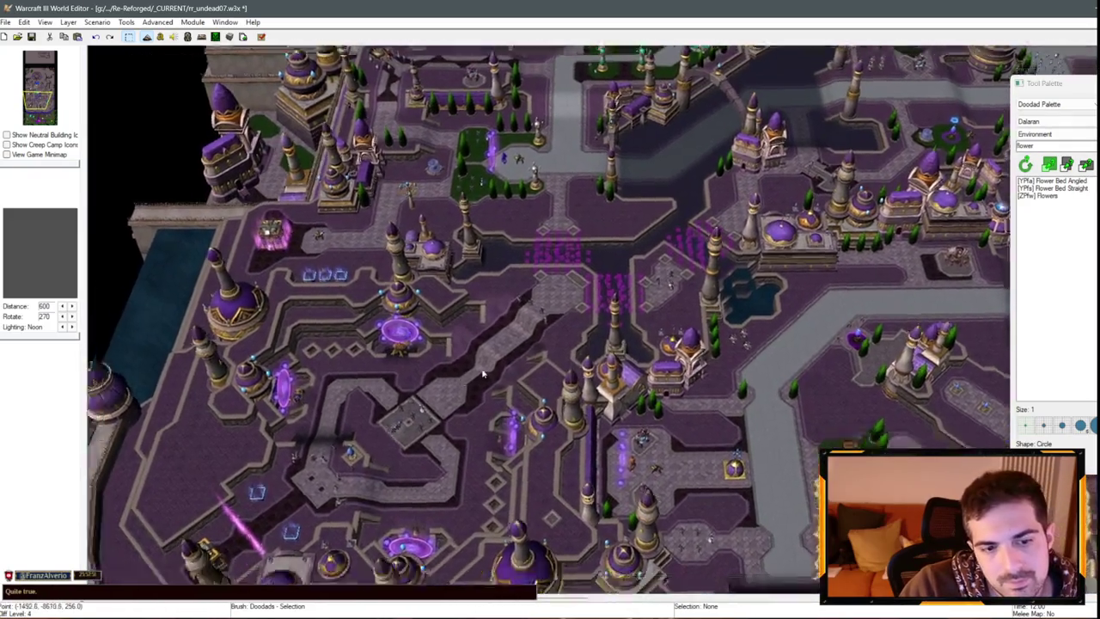
scroll(503, 385, "up", 3)
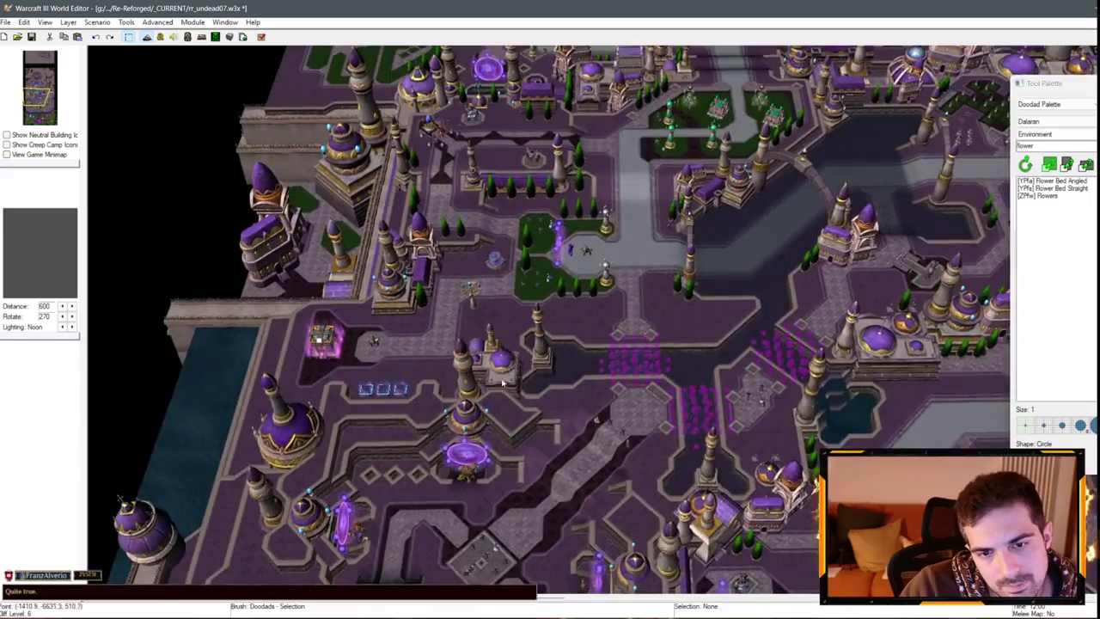
scroll(503, 384, "down", 3)
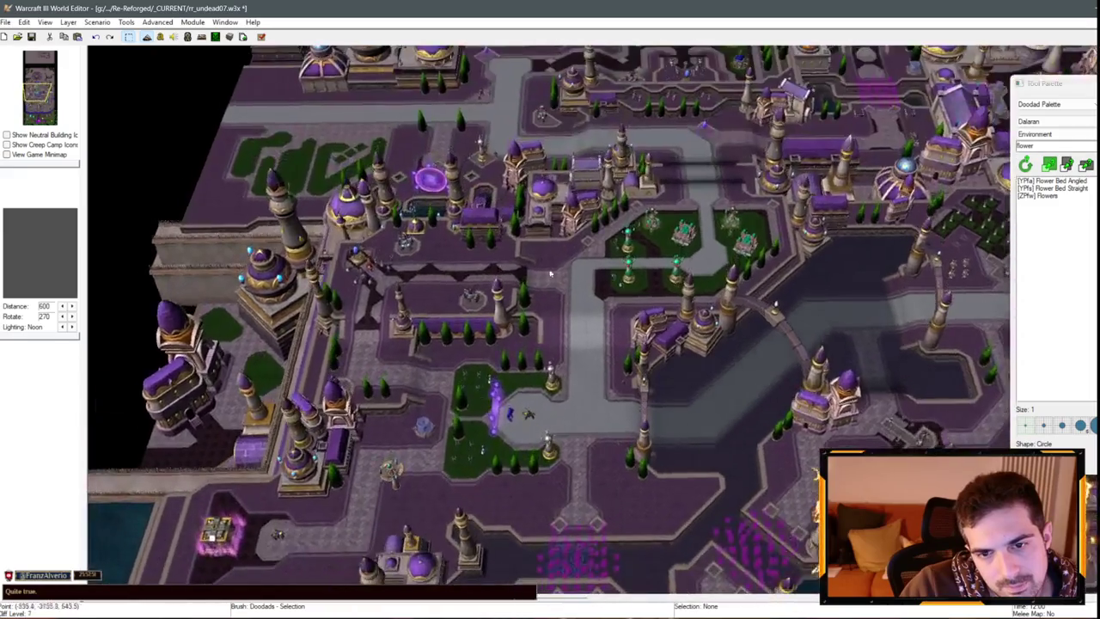
scroll(545, 197, "up", 3)
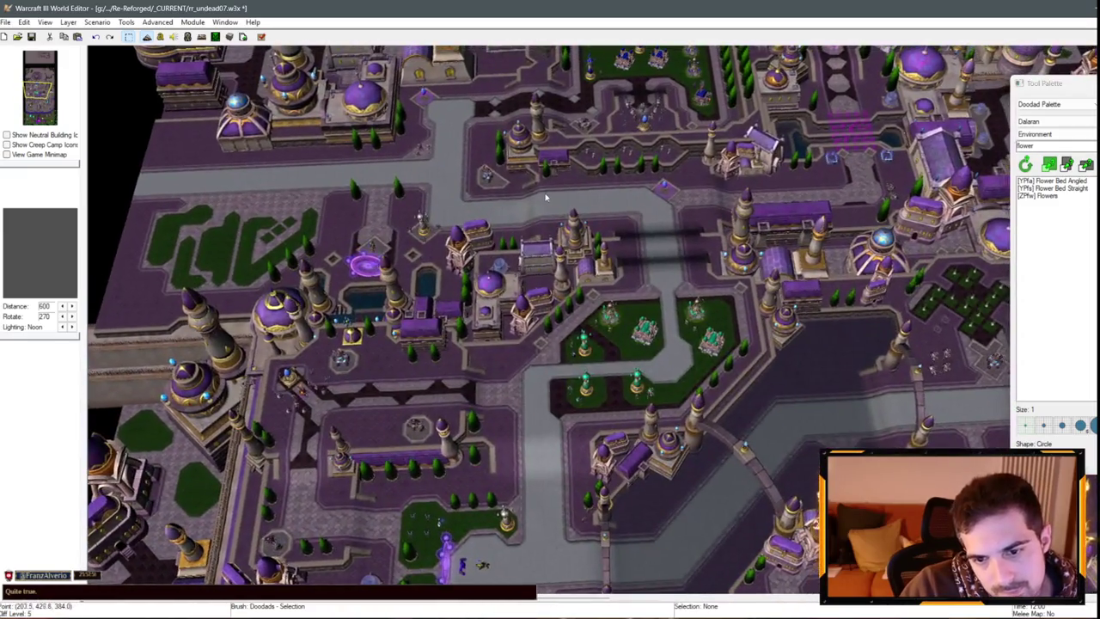
scroll(545, 198, "down", 3)
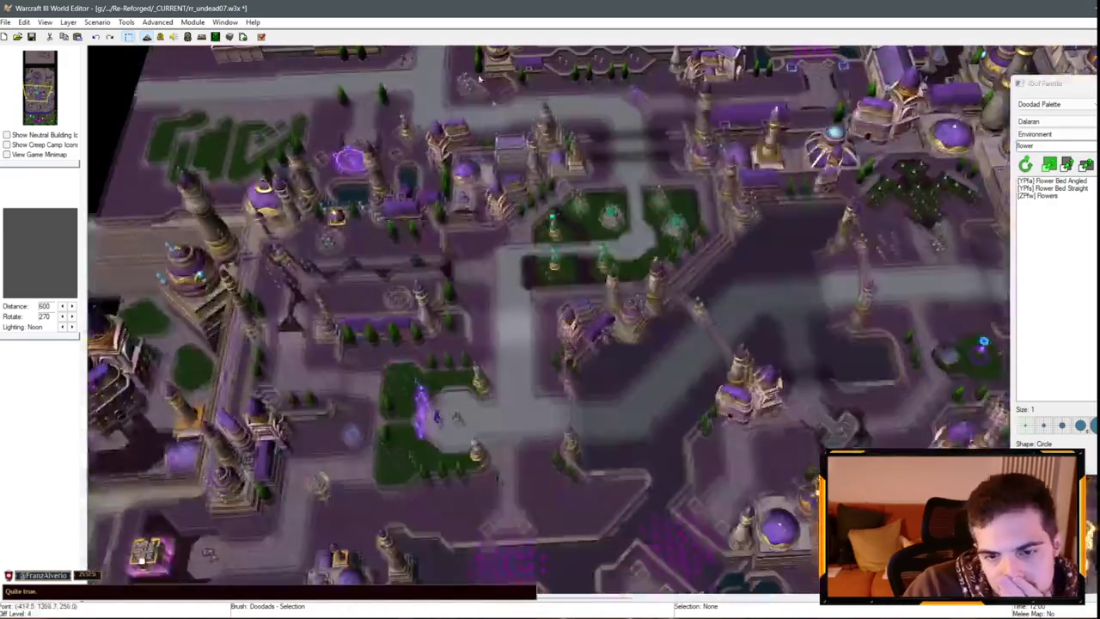
scroll(561, 189, "up", 3)
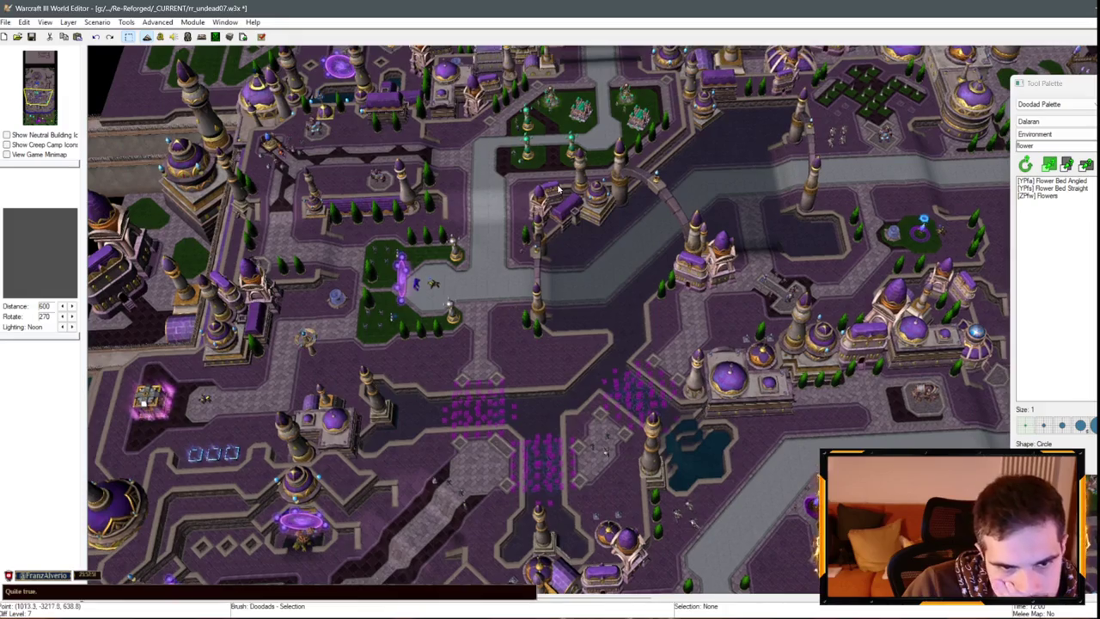
scroll(559, 188, "down", 3)
scroll(587, 228, "up", 3)
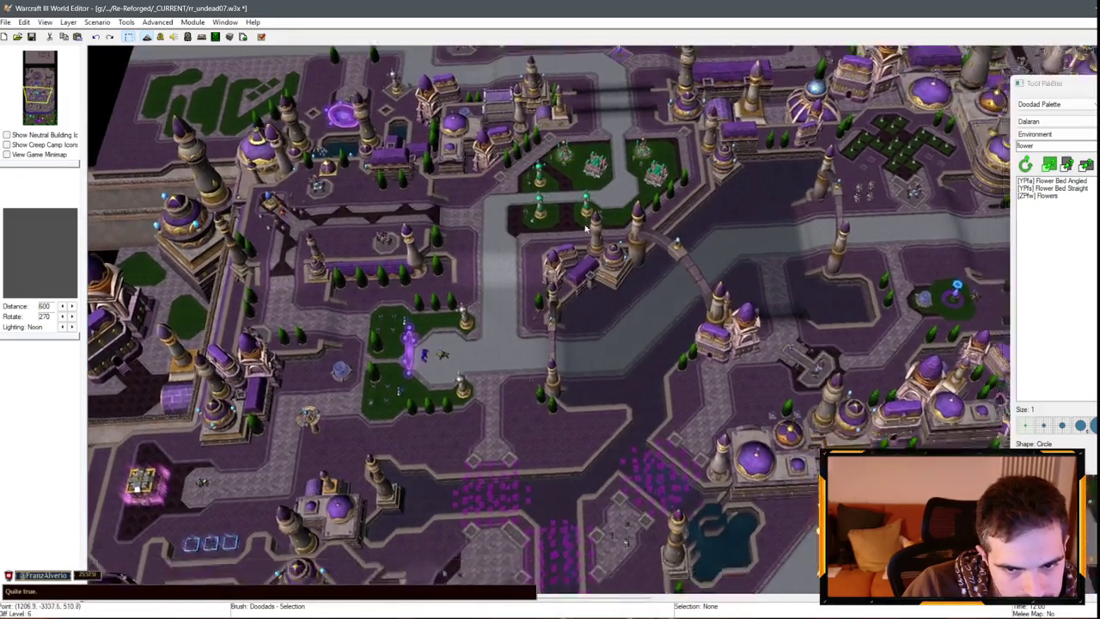
scroll(588, 227, "up", 5)
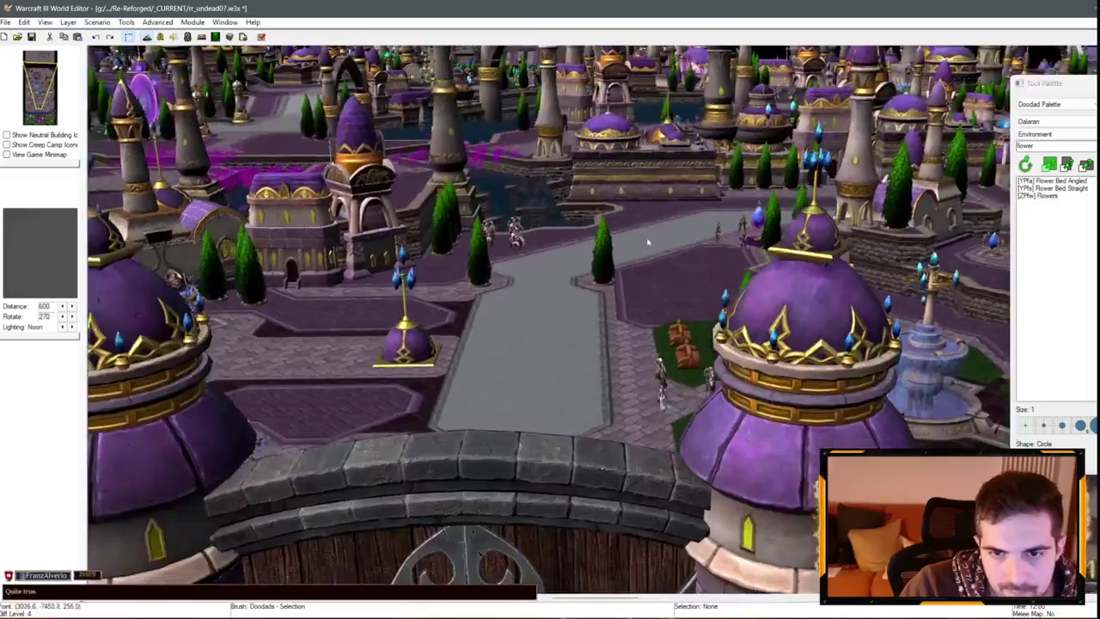
scroll(648, 243, "up", 3)
scroll(602, 232, "down", 3)
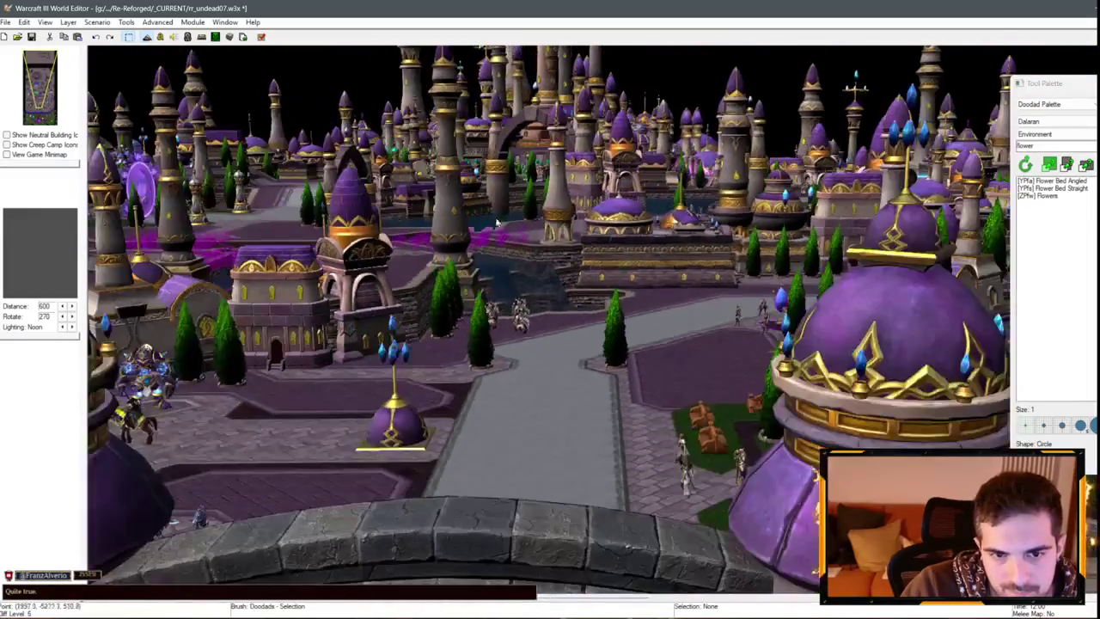
scroll(496, 224, "up", 5)
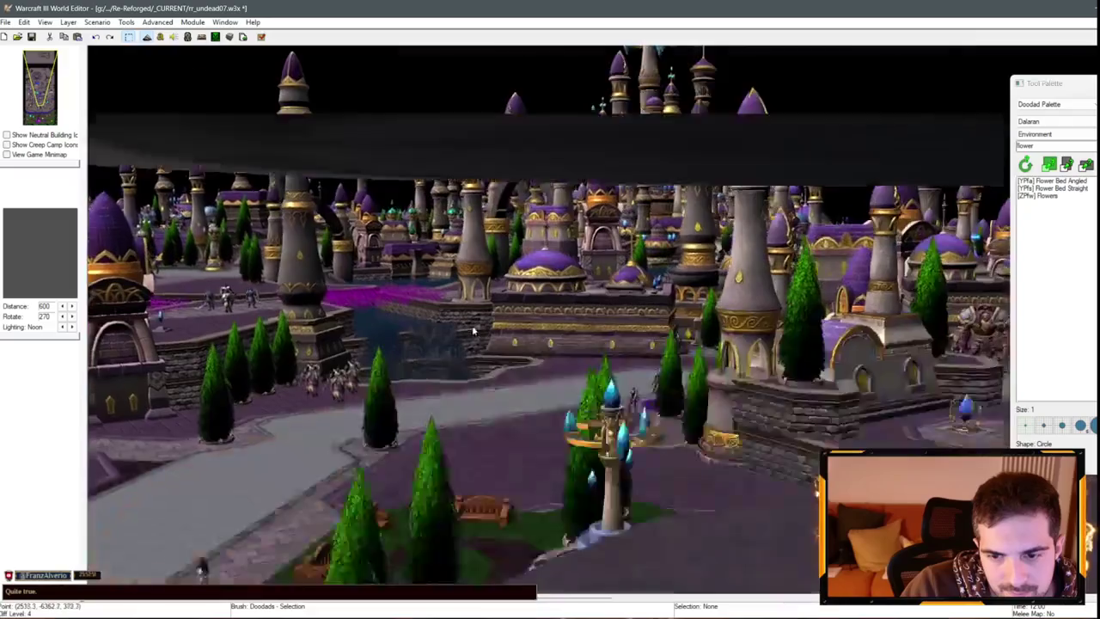
scroll(473, 331, "down", 5)
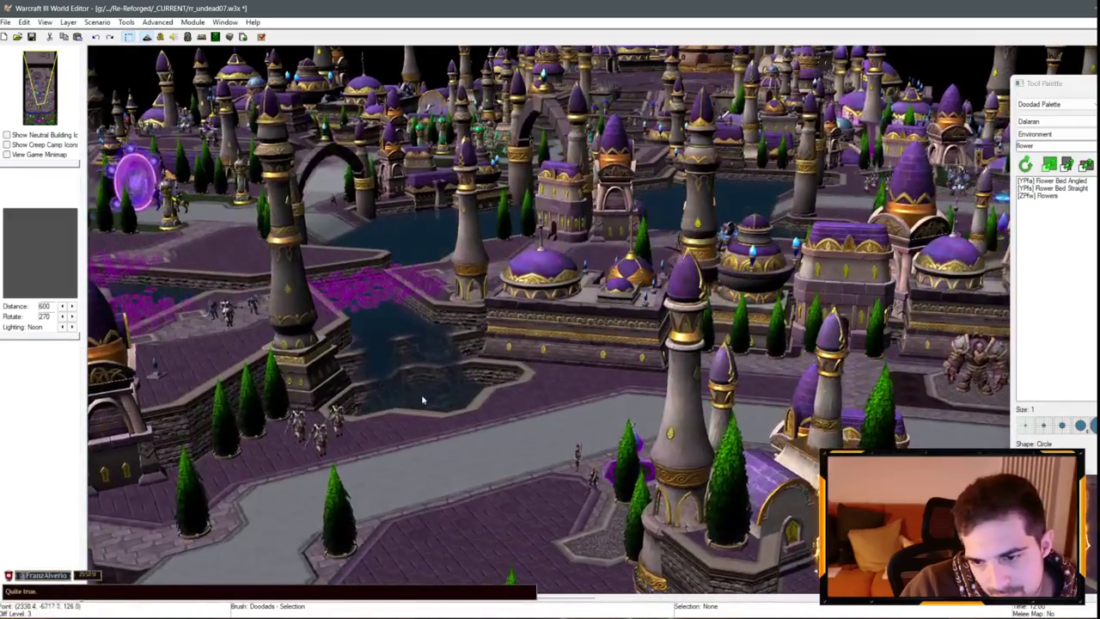
scroll(422, 399, "down", 5)
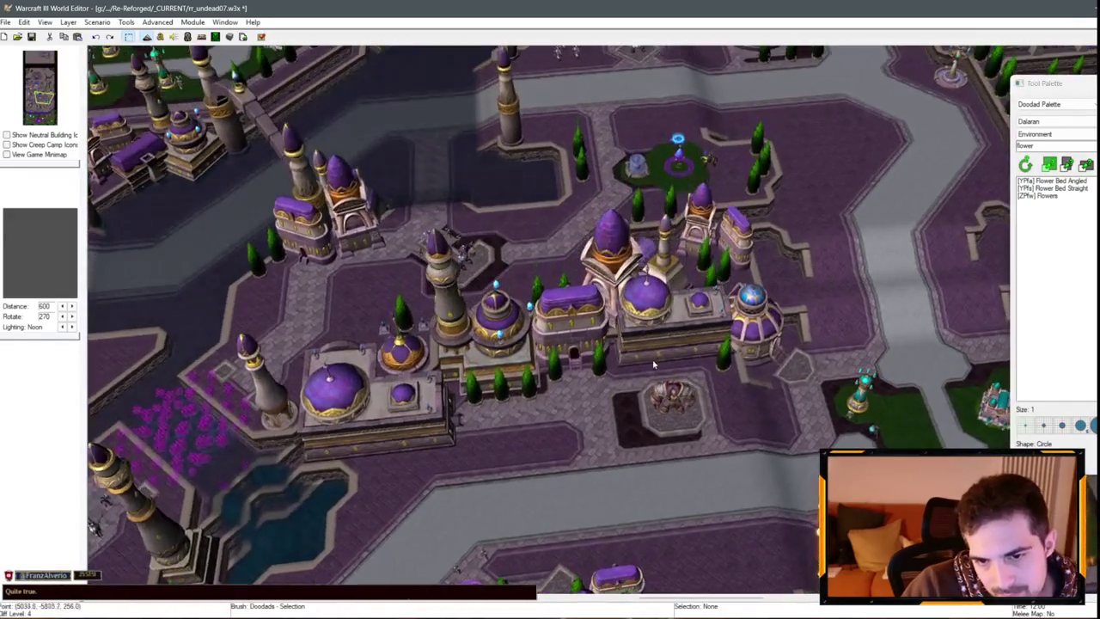
left_click_drag(653, 365, 411, 436)
mouse_move(449, 293)
left_mouse_down()
mouse_move(330, 382)
mouse_move(338, 560)
left_mouse_up()
left_click(28, 123)
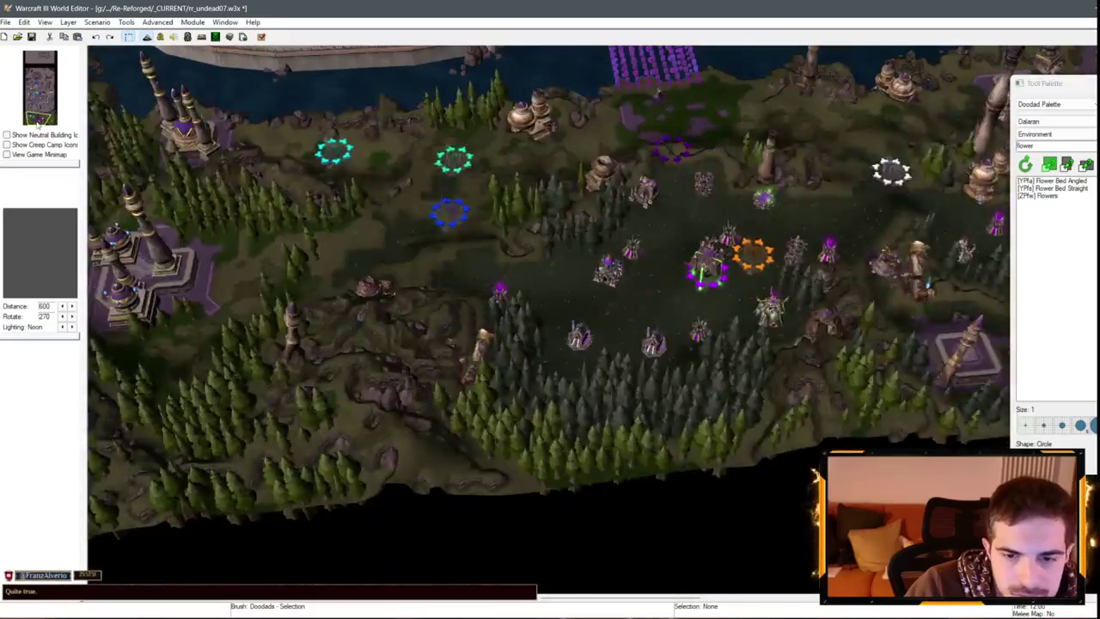
scroll(405, 343, "up", 3)
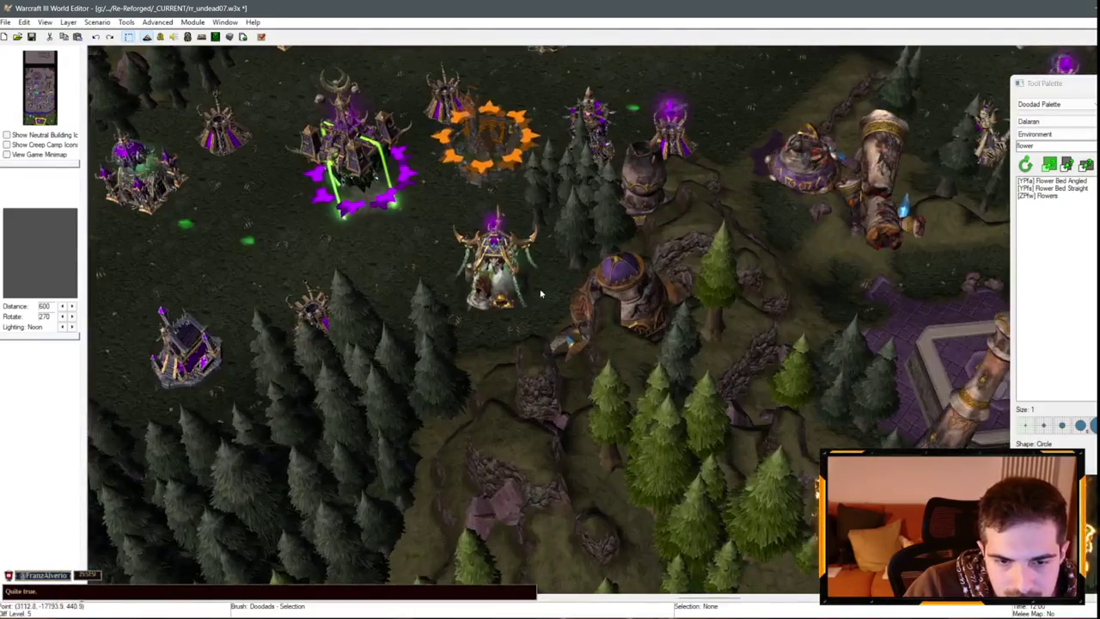
scroll(539, 292, "down", 3)
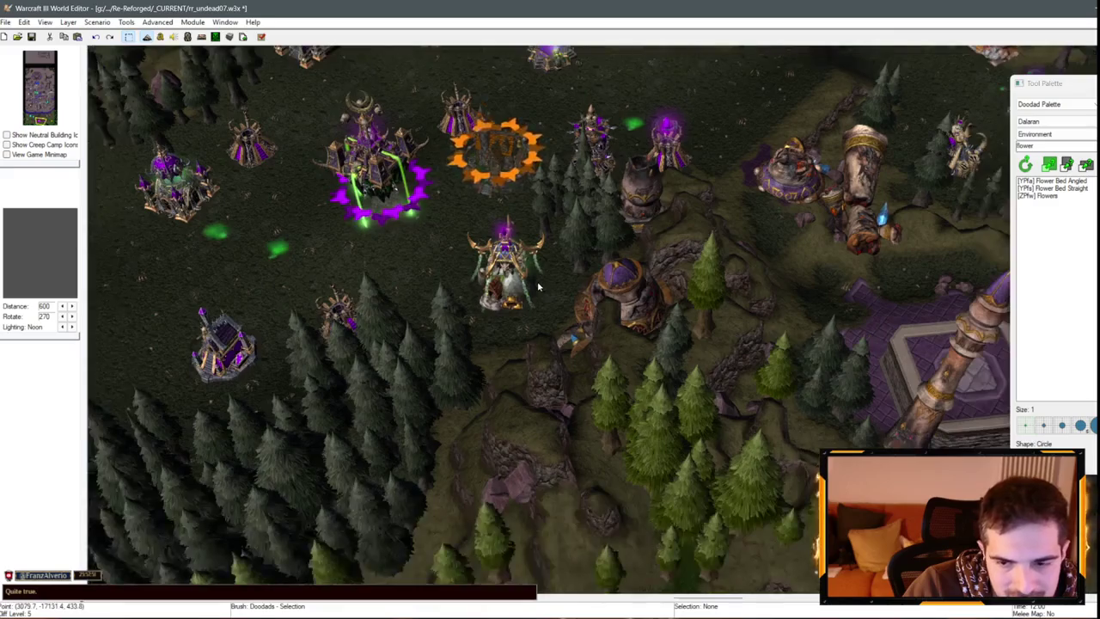
scroll(496, 319, "up", 6)
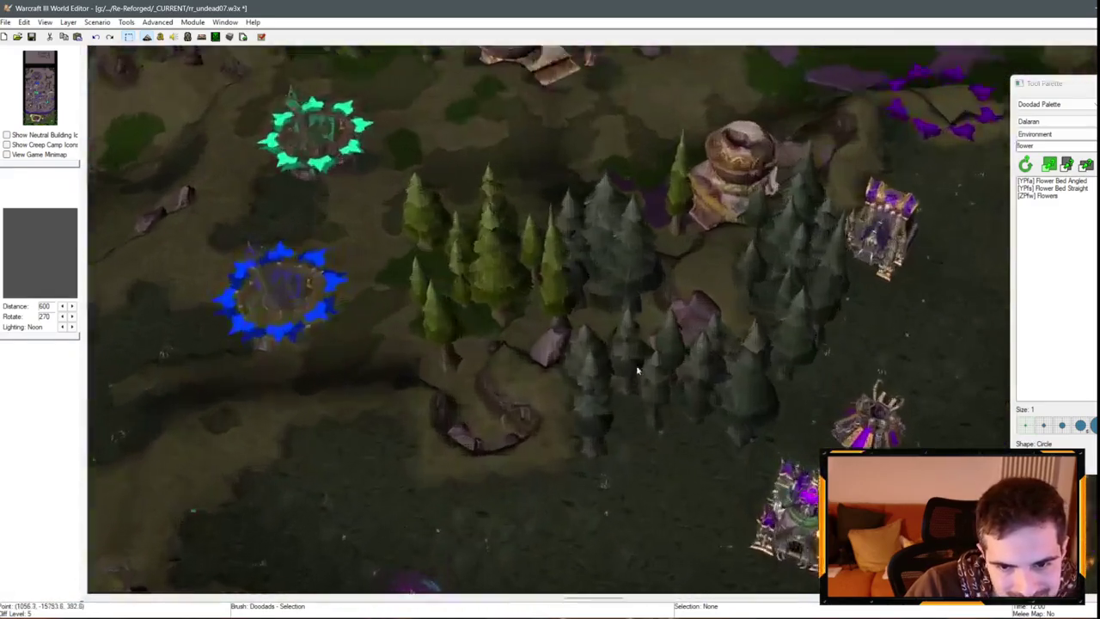
scroll(520, 273, "up", 2)
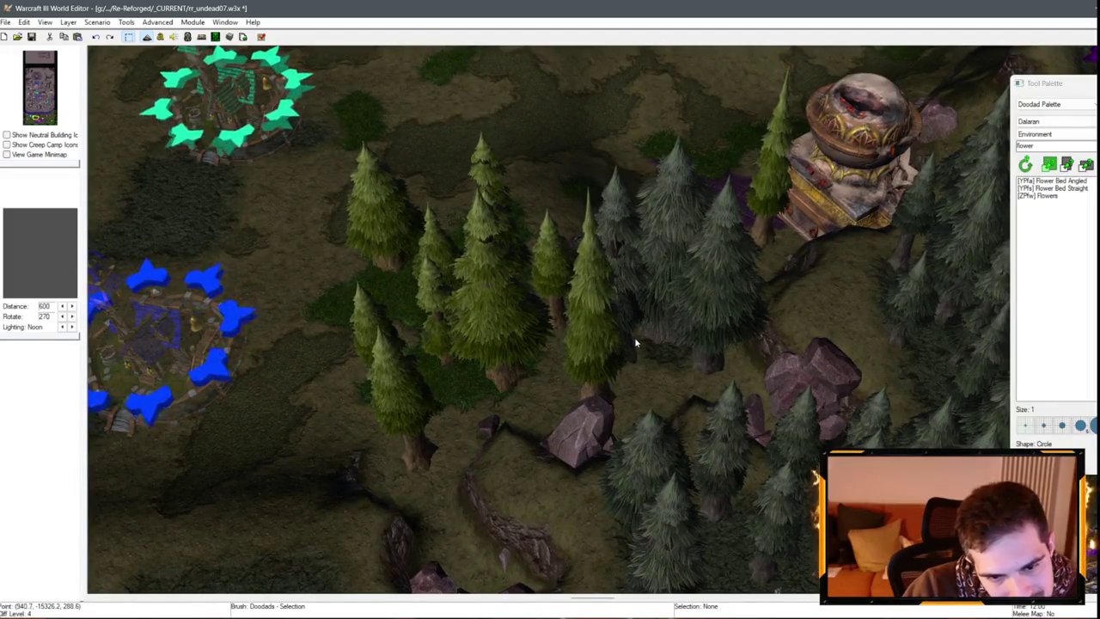
scroll(659, 313, "down", 3)
key("Up")
key("Up")
key("Up")
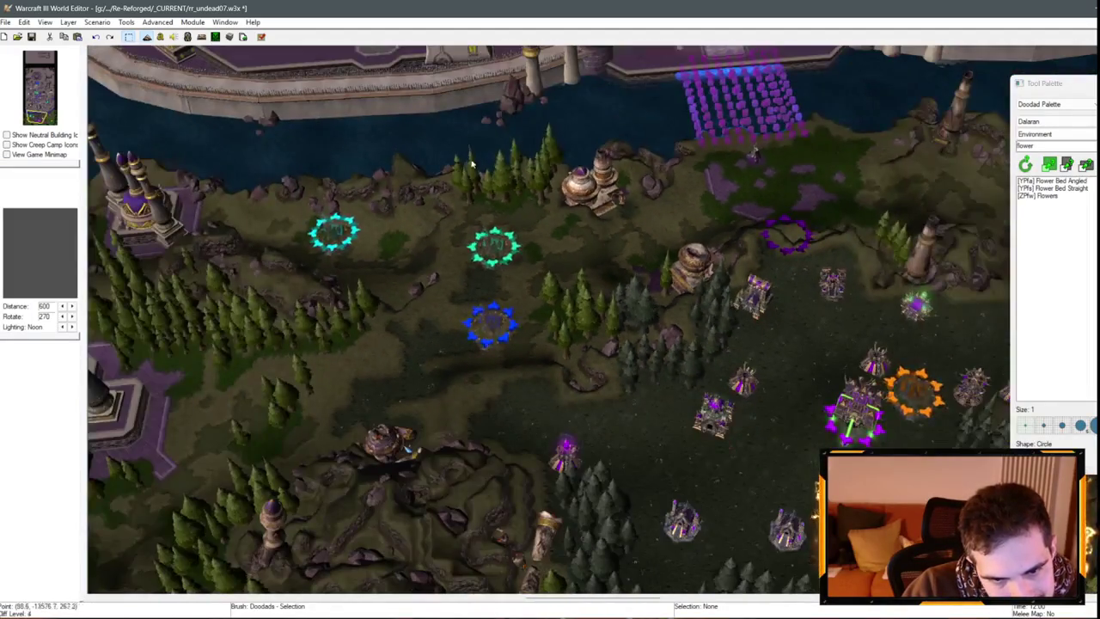
key("Up")
key("Up")
key("Up")
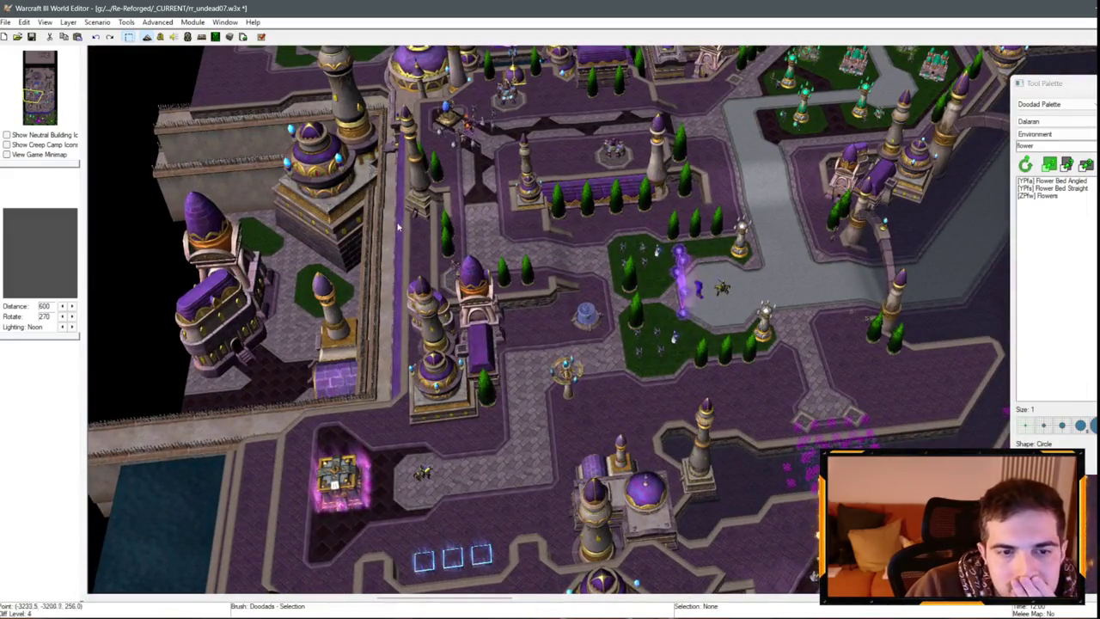
key("Left")
key("Left")
key("Left")
key("Down")
key("Down")
key("Down")
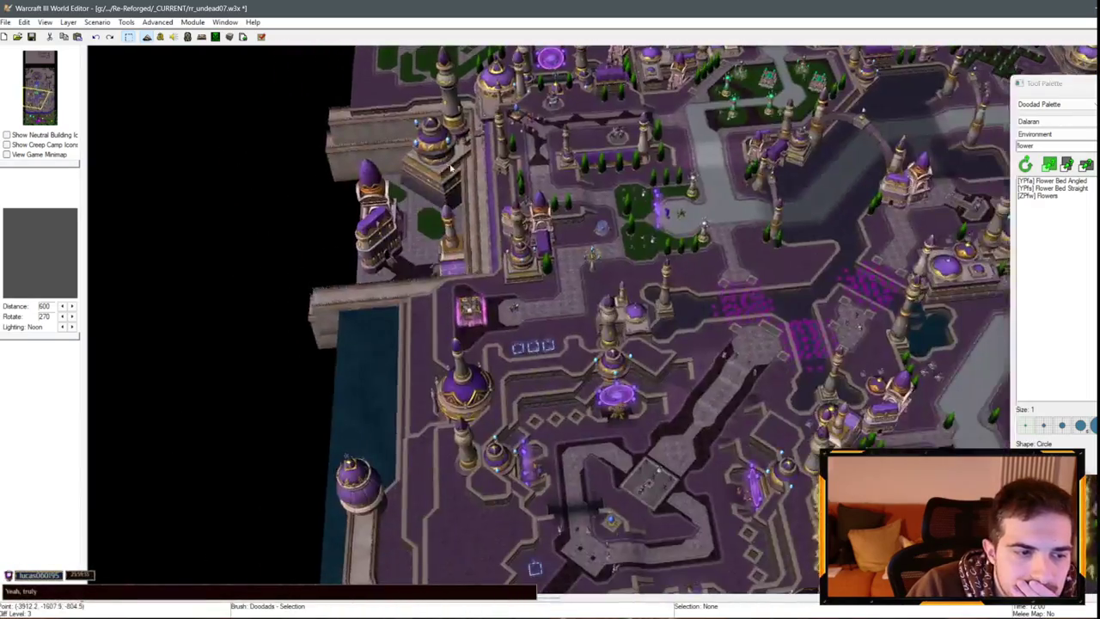
key("Down")
key("Down")
key("Down")
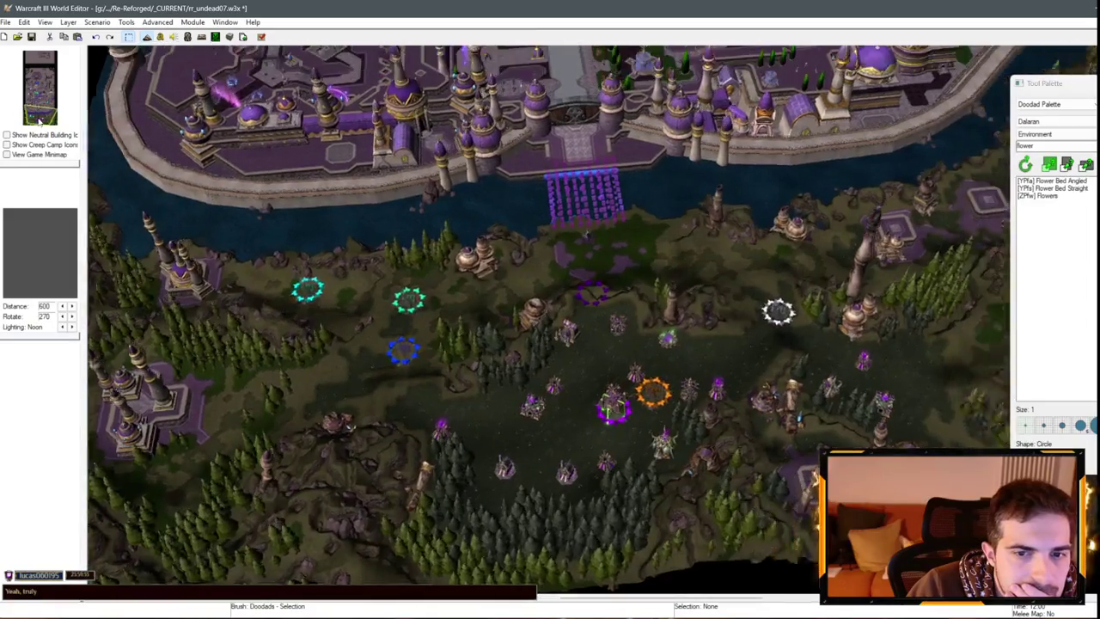
left_click_drag(39, 122, 39, 83)
key("Down")
key("Down")
key("Down")
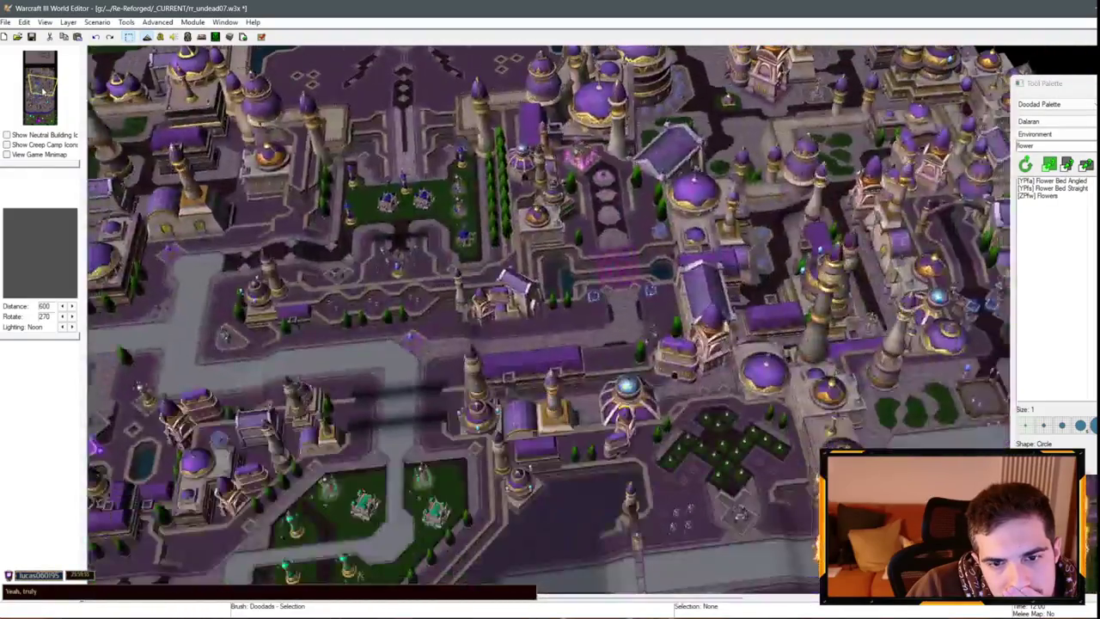
scroll(668, 258, "up", 10)
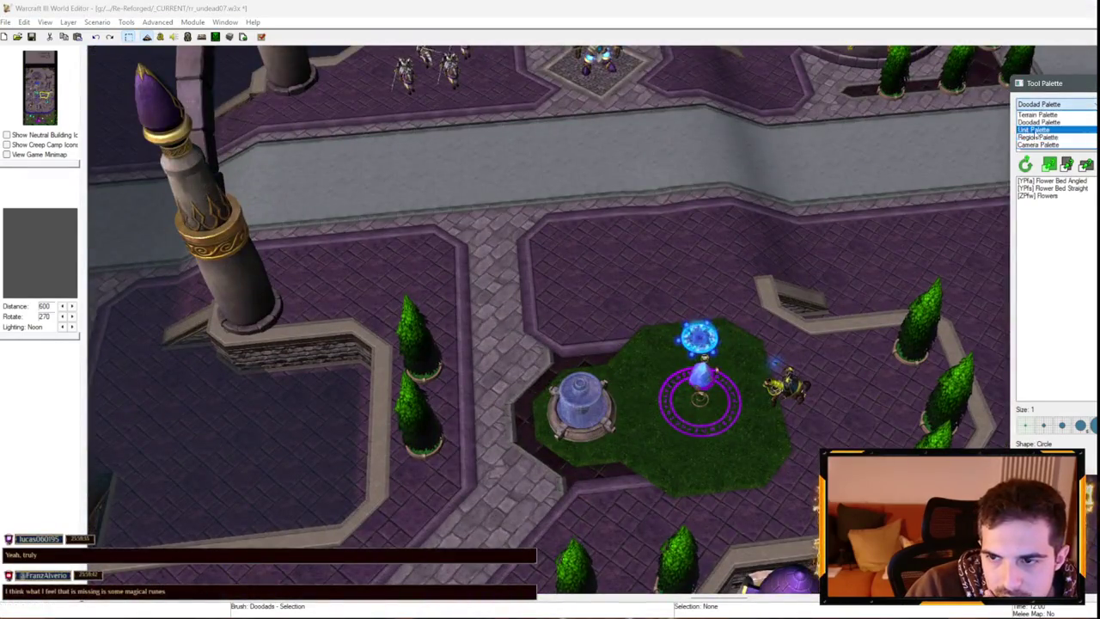
- Select all special farm units in the Unit Palette and set their owner to Kirin Tor (Snow)
left_click(1036, 130)
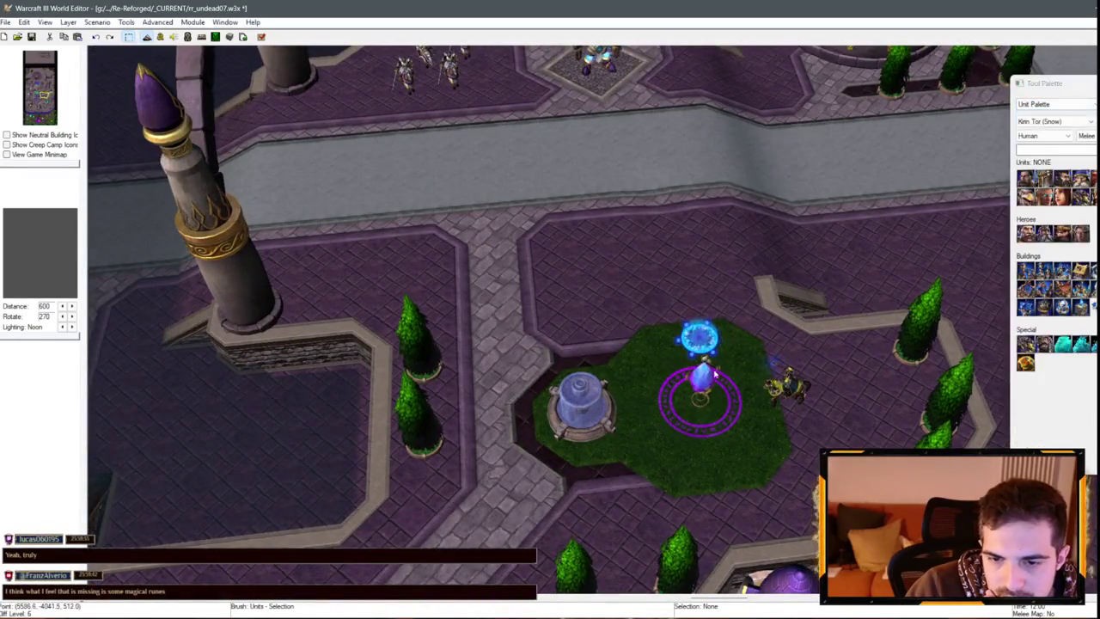
left_click(24, 21)
left_click(60, 190)
key("Return")
left_click(602, 286)
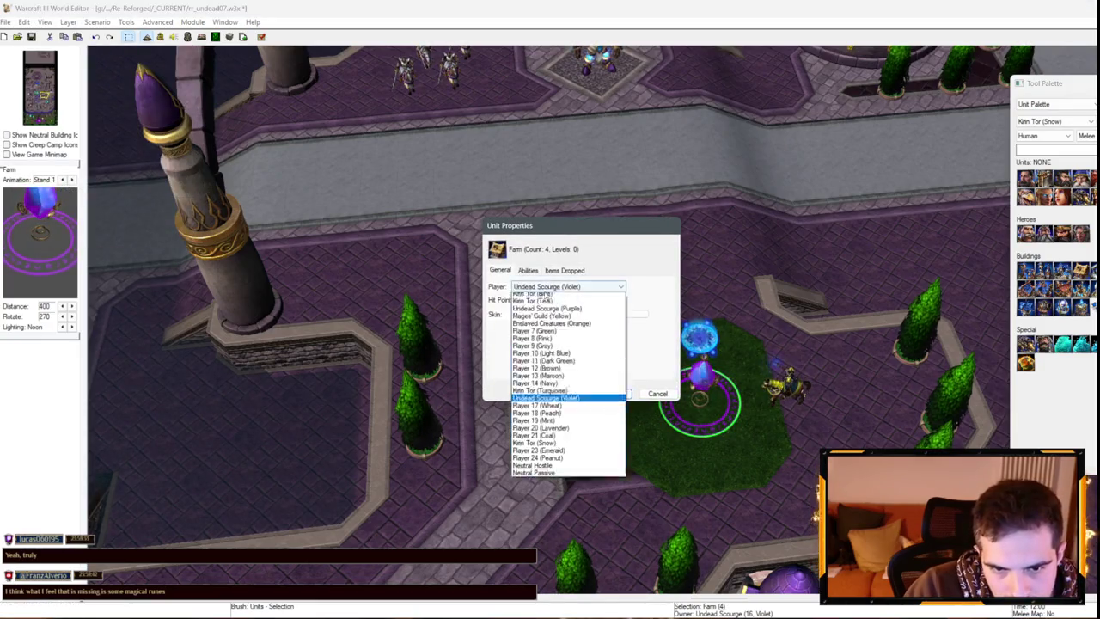
left_click(559, 450)
left_click(612, 392)
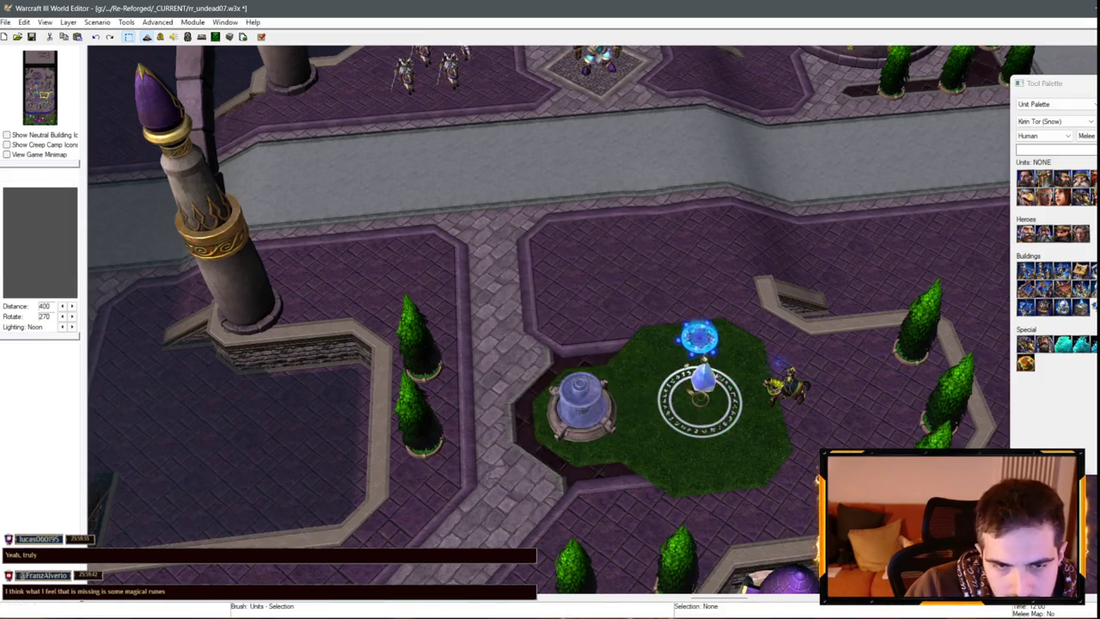
- Save the map and switch over to Warcraft III for the test game
key("ctrl+s")
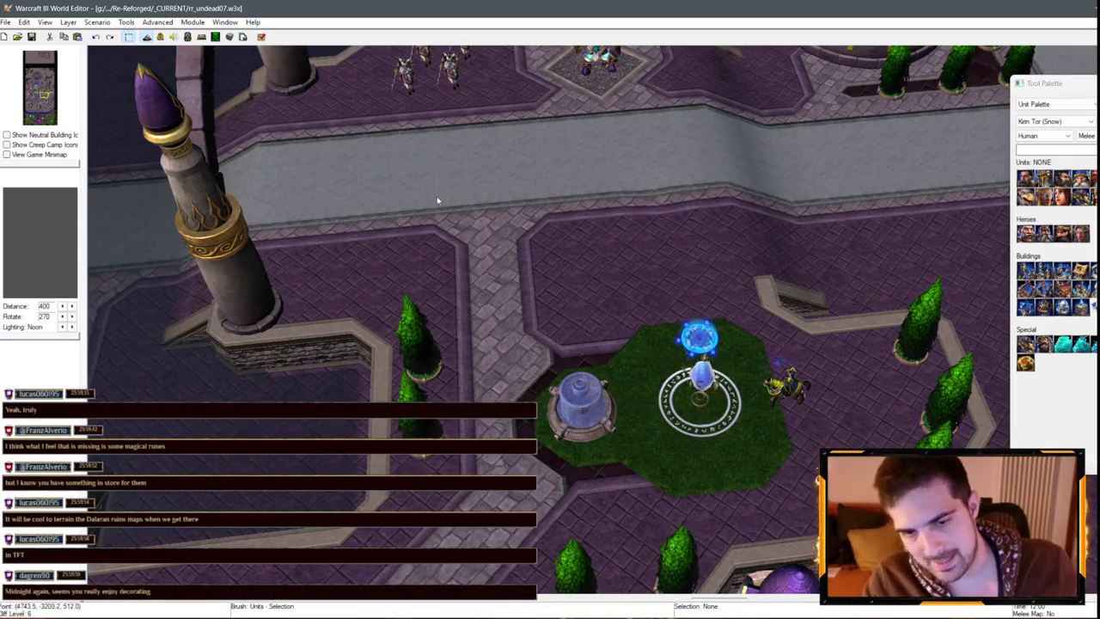
scroll(438, 200, "down", 4)
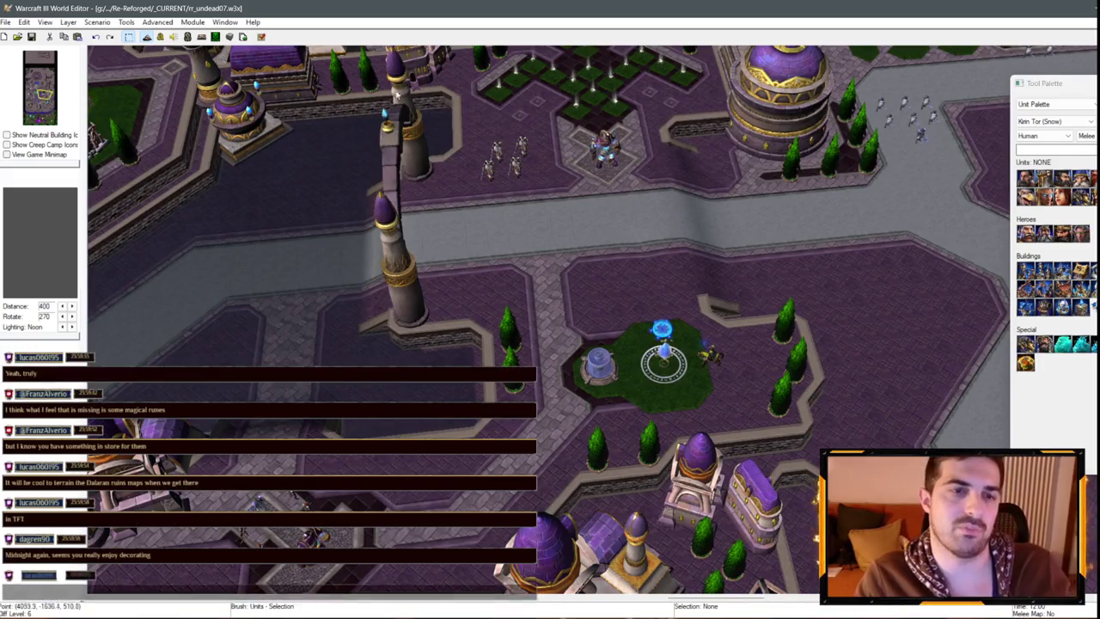
scroll(617, 204, "up", 5)
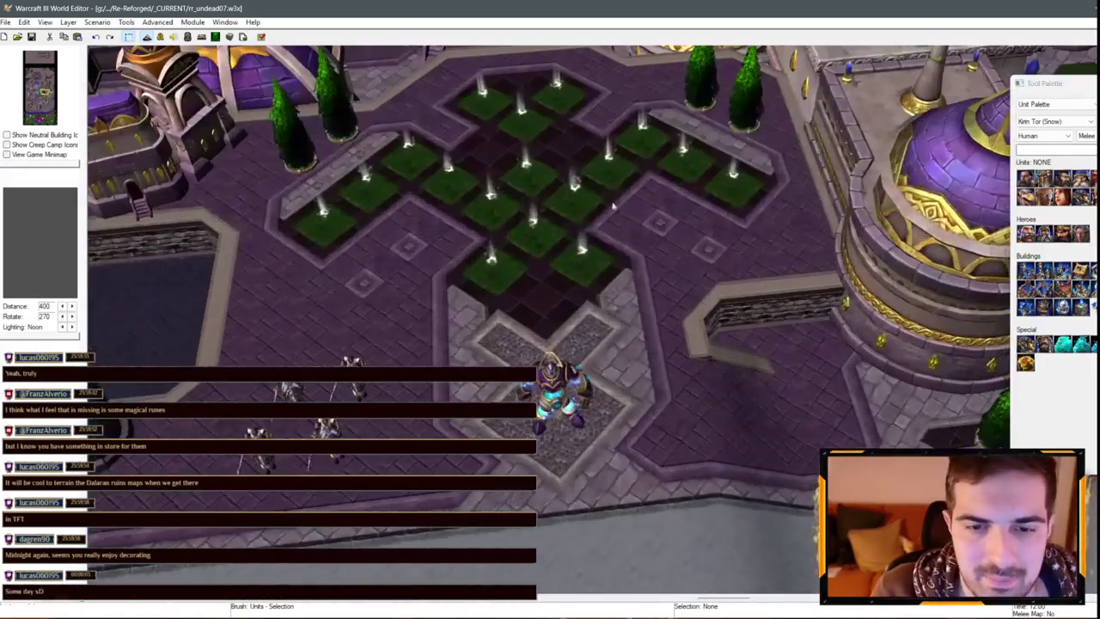
scroll(645, 275, "down", 4)
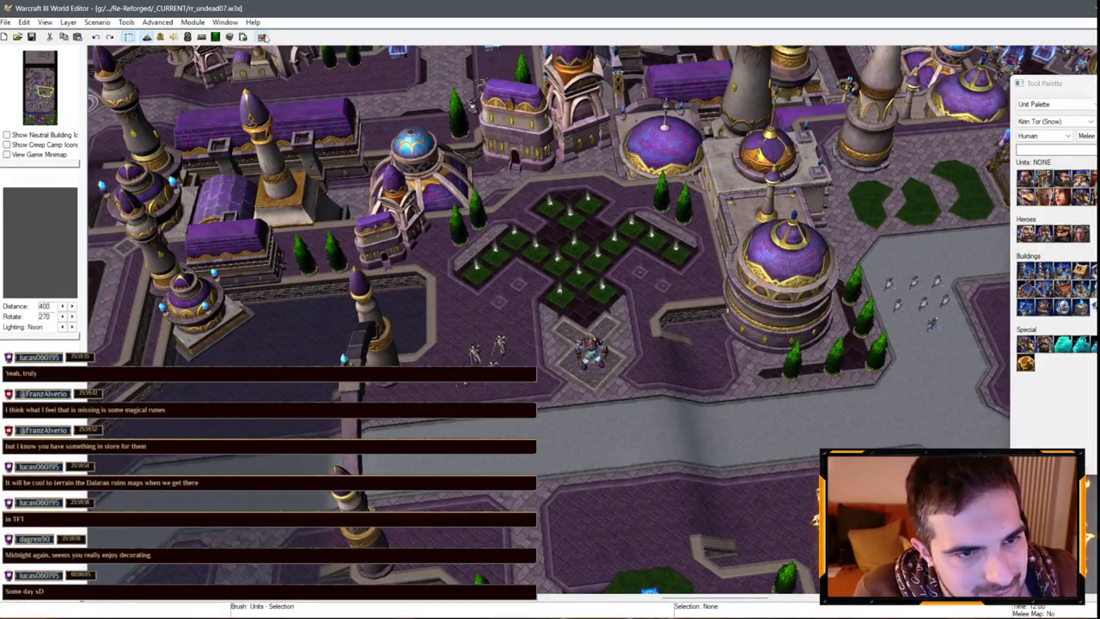
key("alt+Tab")
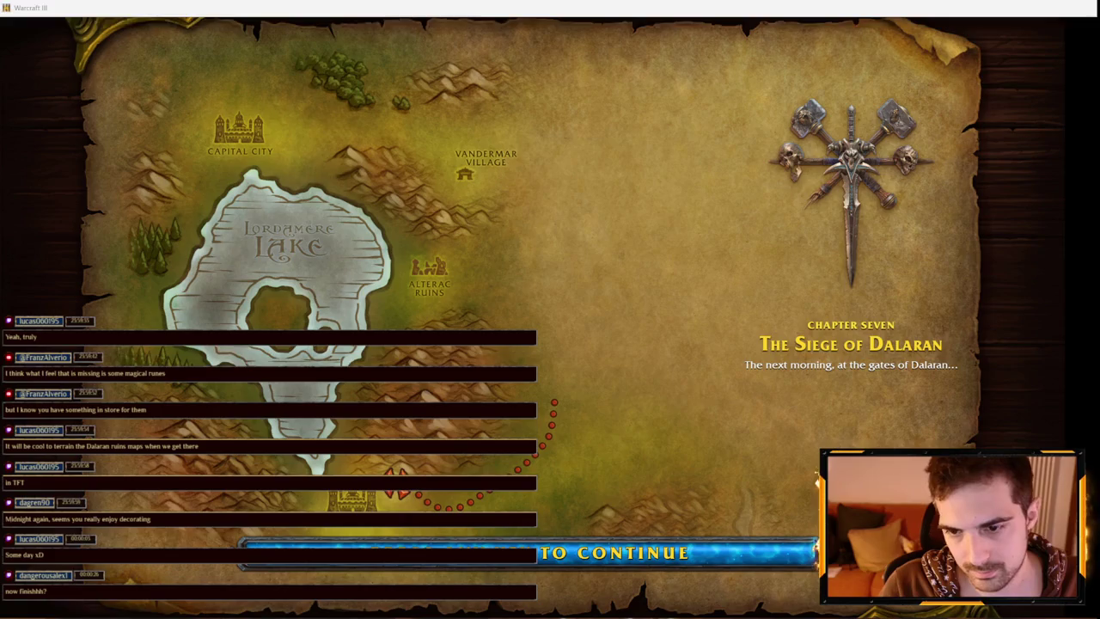
- Dismiss the Siege of Dalaran loading screen to start playing the test game
key("space")
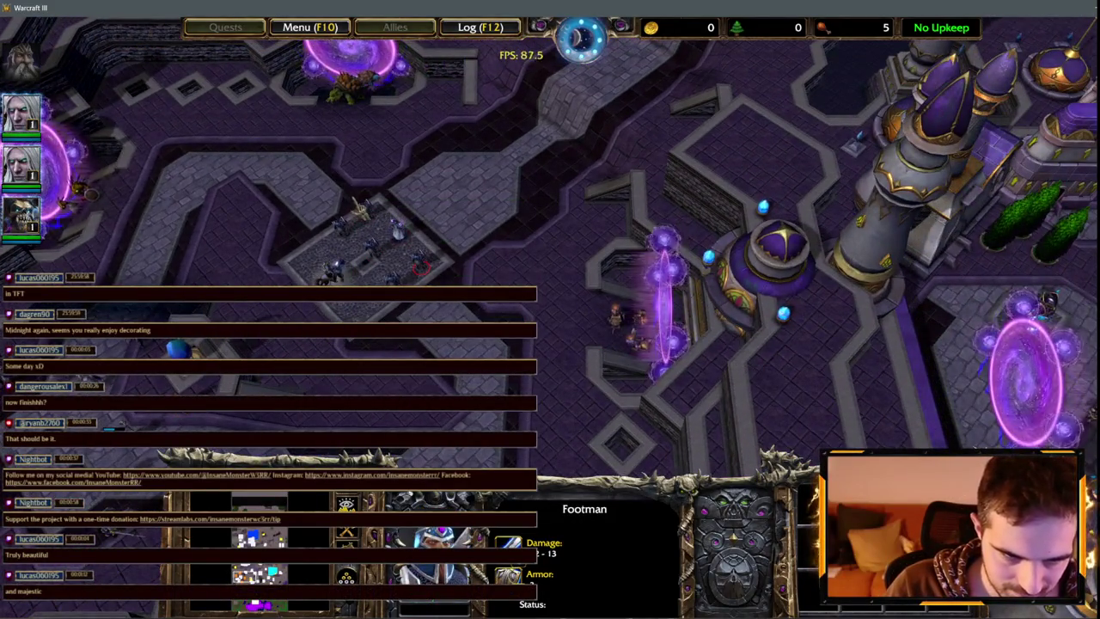
left_click_drag(382, 203, 382, 204)
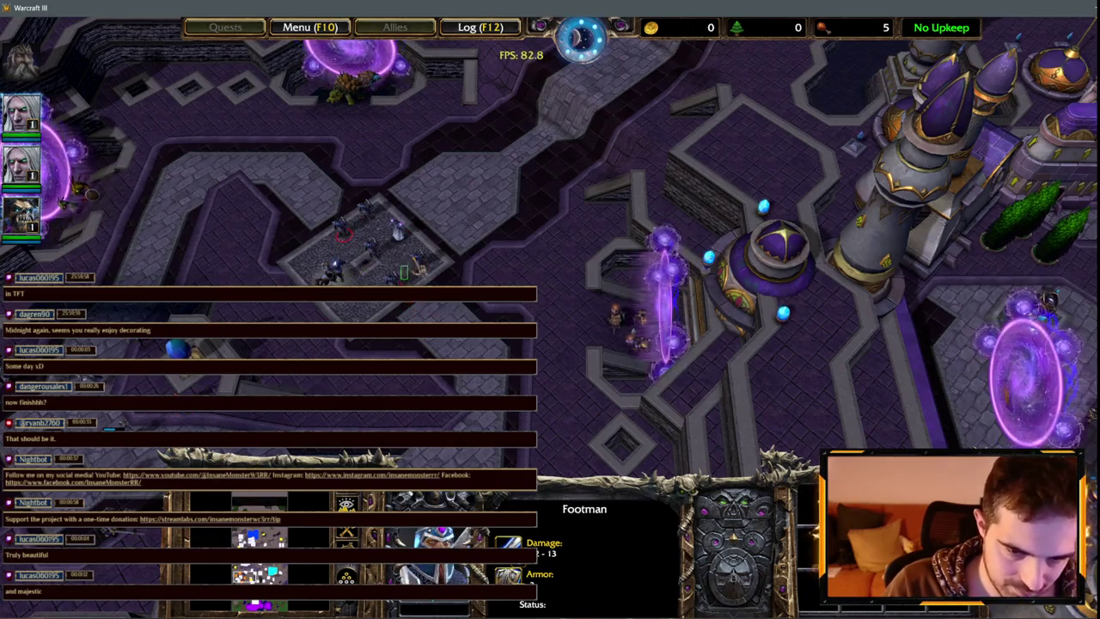
key("Right")
key("Down")
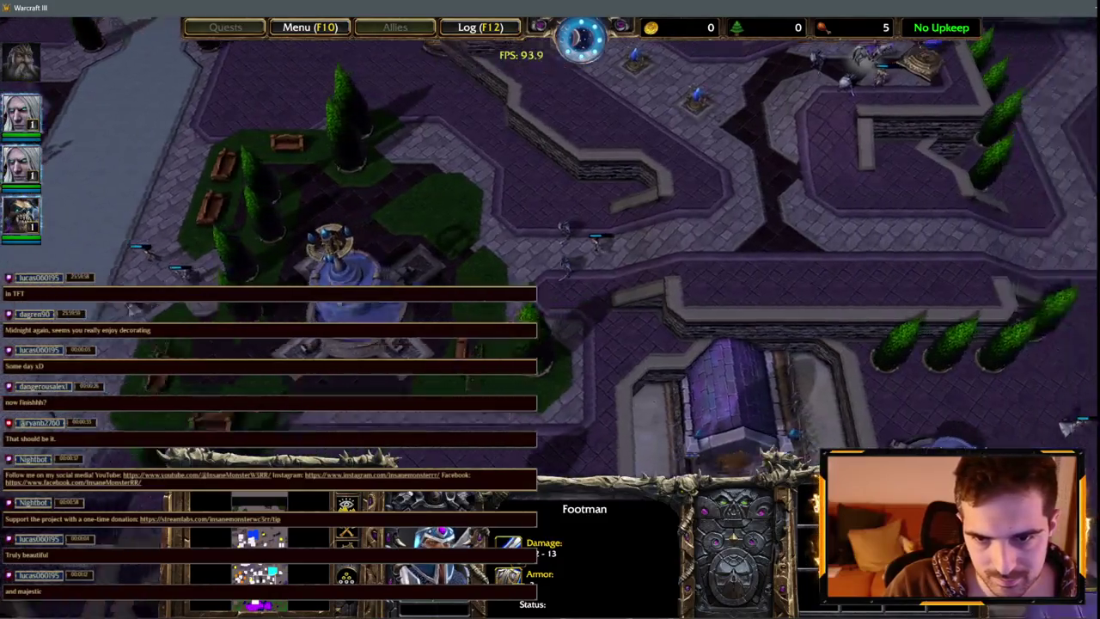
key("Up")
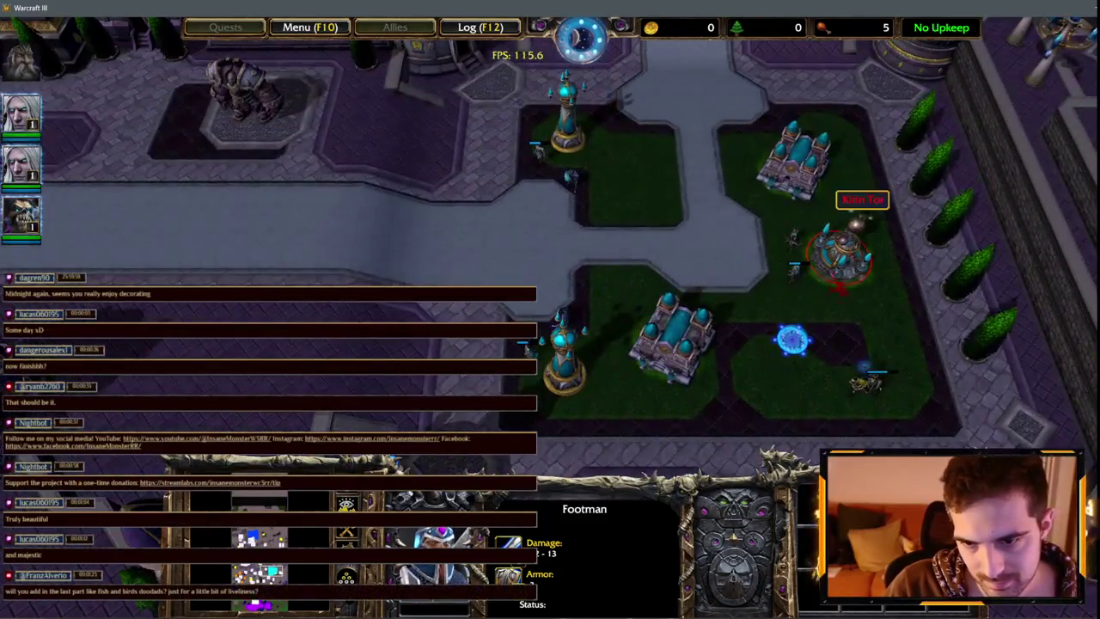
left_click(842, 251)
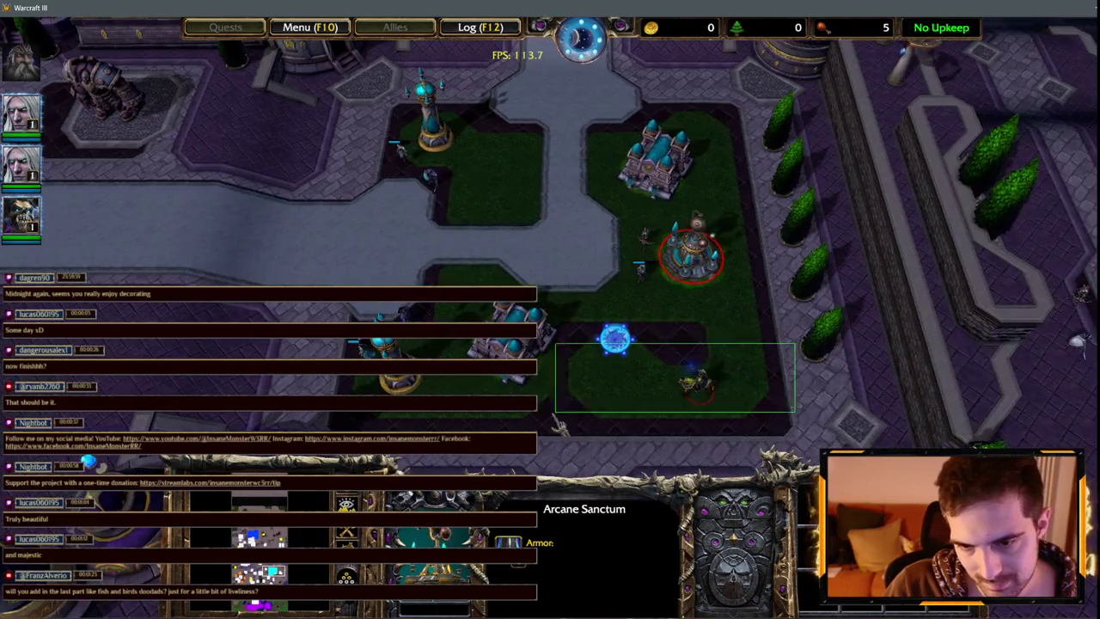
left_click_drag(557, 423, 557, 422)
scroll(565, 264, "up", 2)
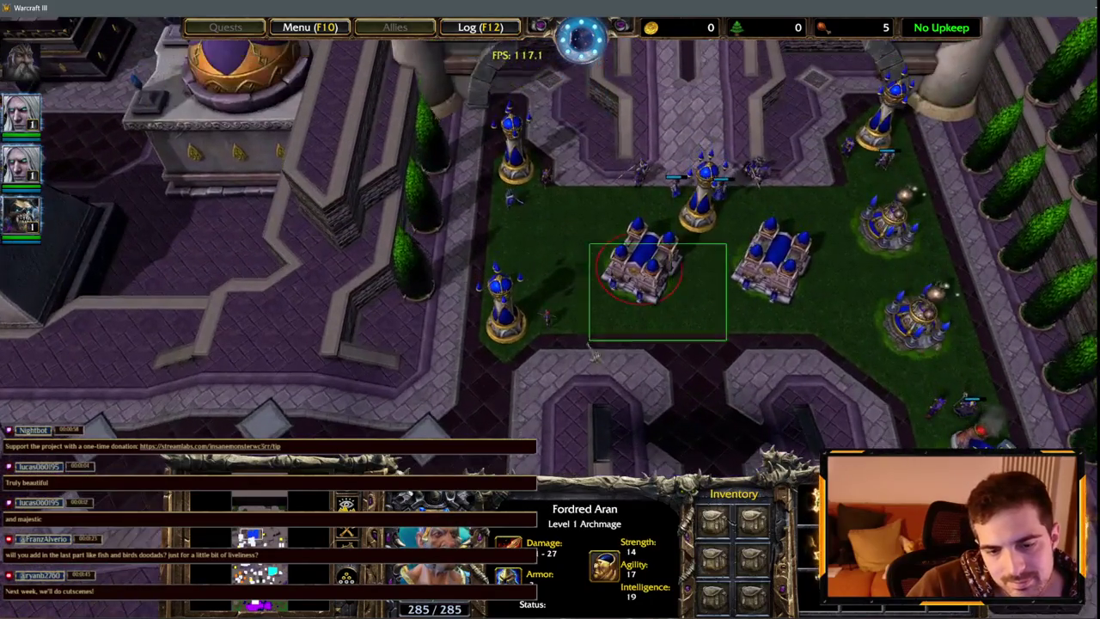
left_click_drag(591, 346, 620, 321)
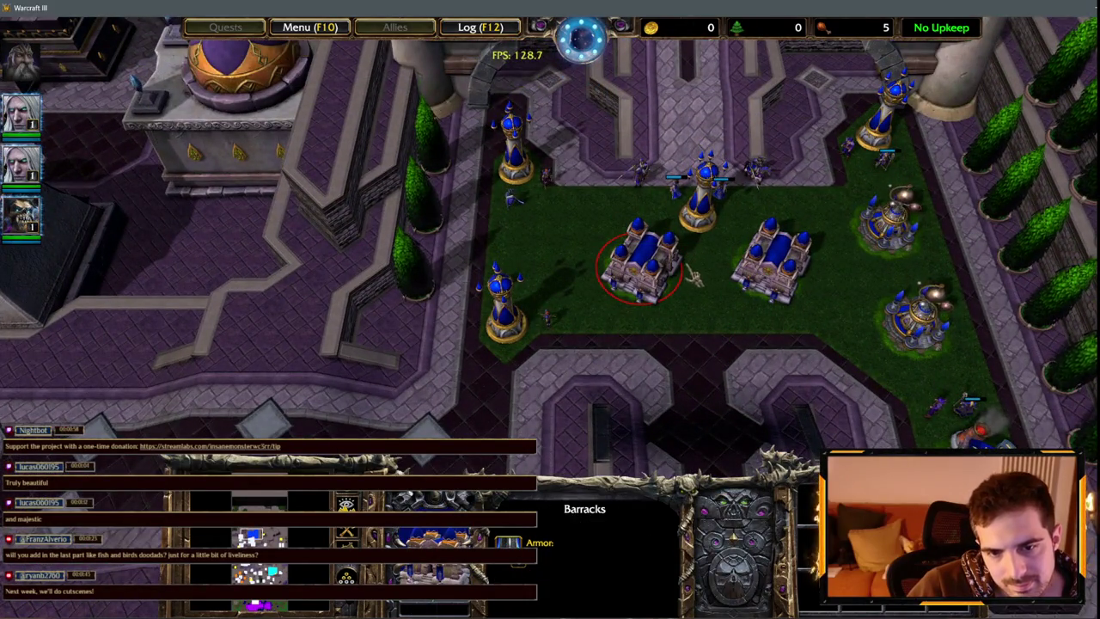
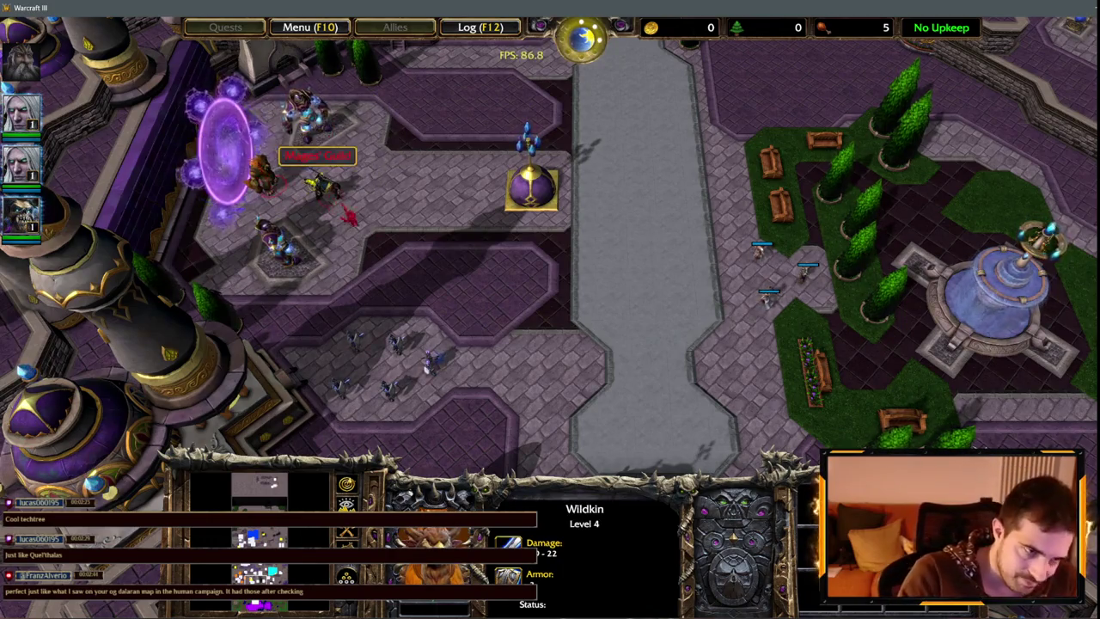
- Pan the camera south over Dalaran, then across the portal and garden areas
key("Down")
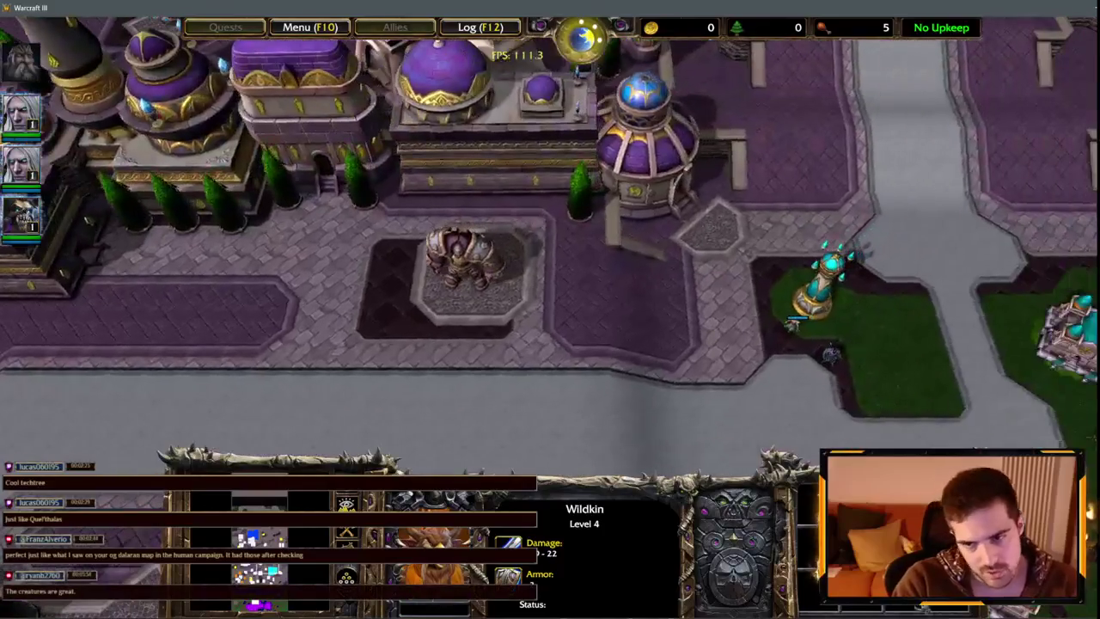
key("Down")
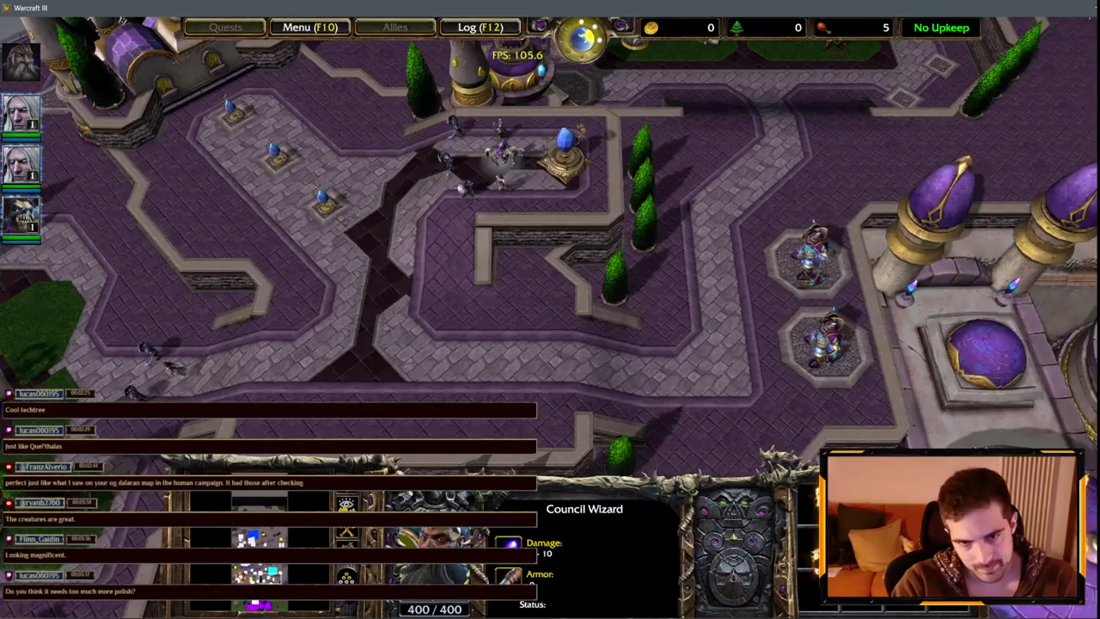
scroll(10, 28, "up", 5)
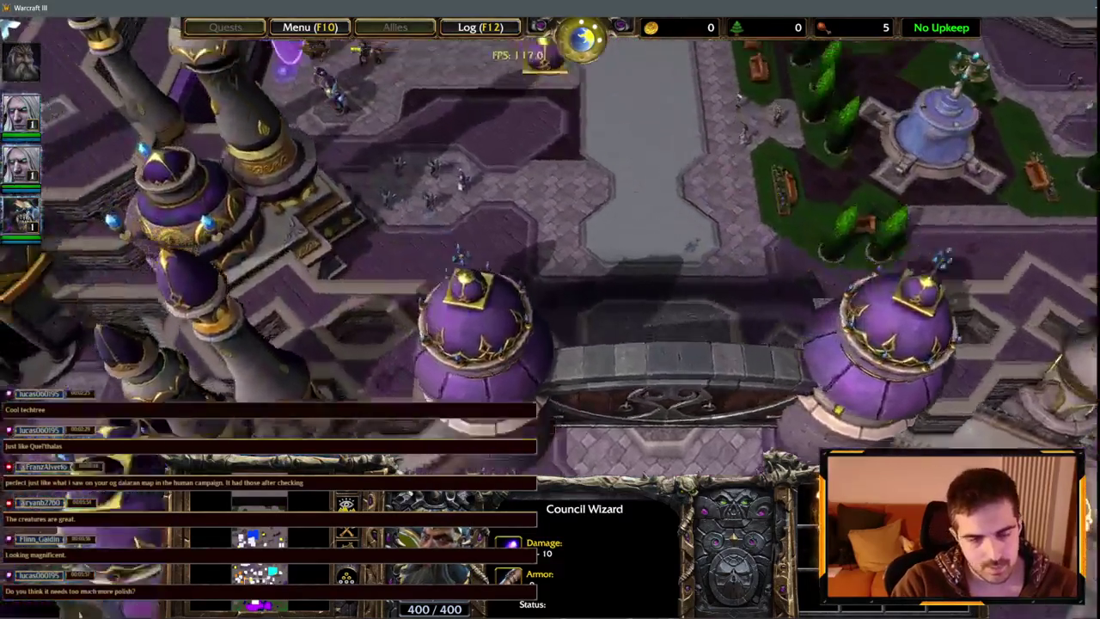
key("Left")
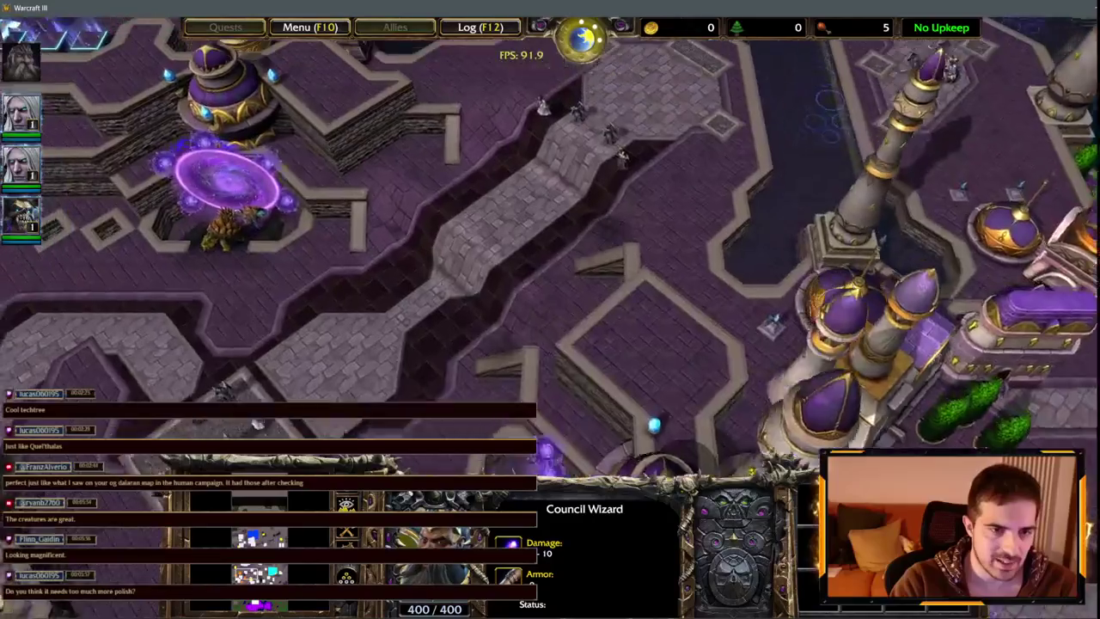
key("Right")
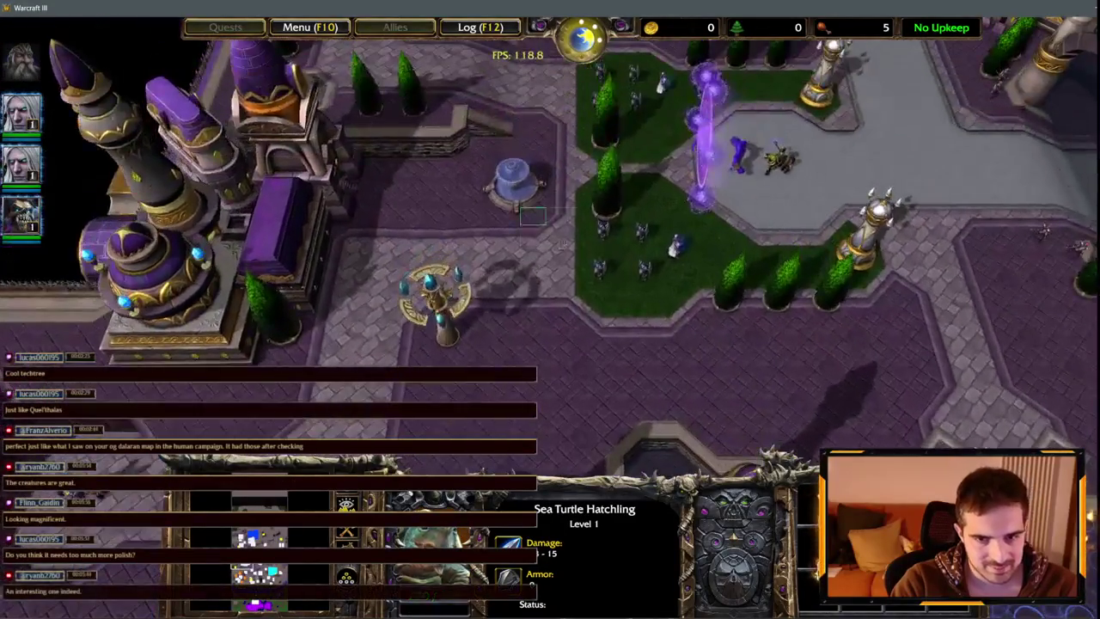
key("Up")
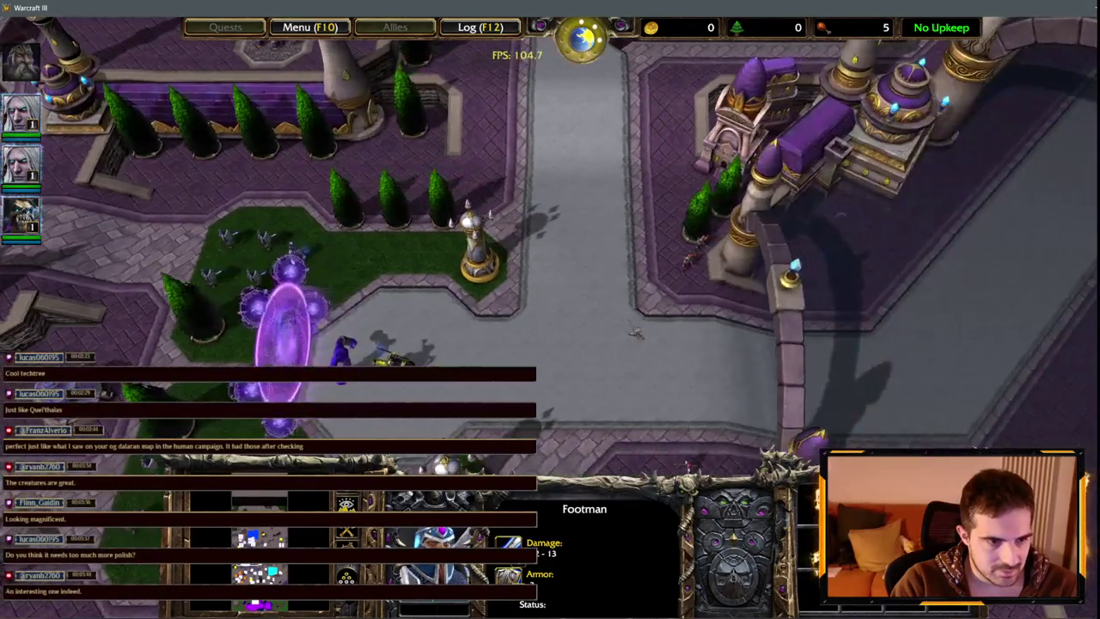
- Select the Enraged Elemental, then pan to the footmen plaza beside the courtyard towers
left_click_drag(343, 393, 342, 380)
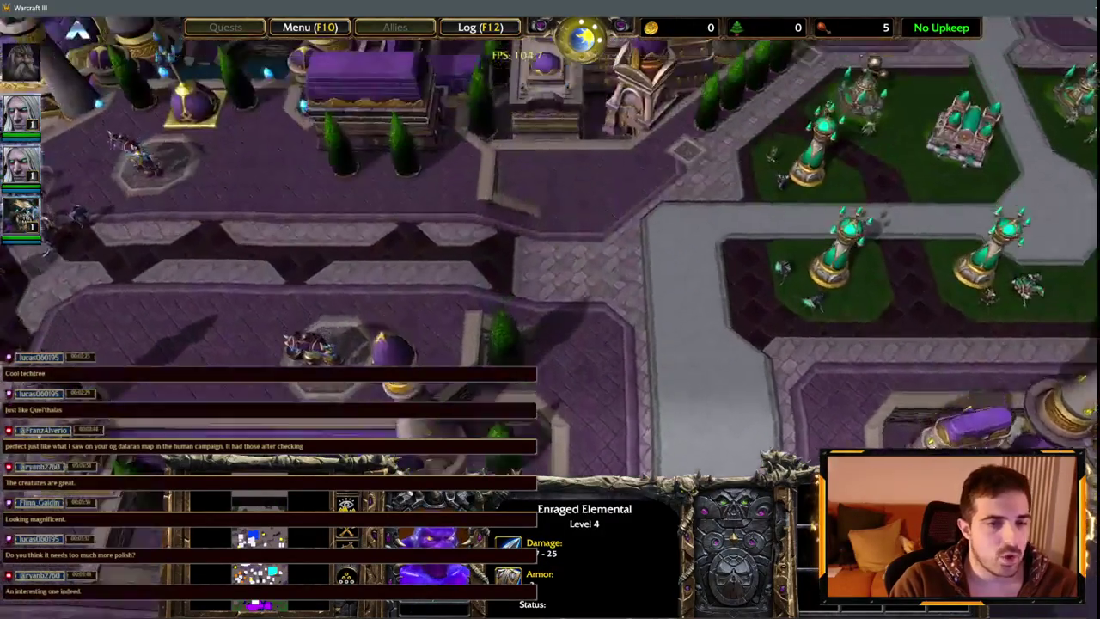
key("Up")
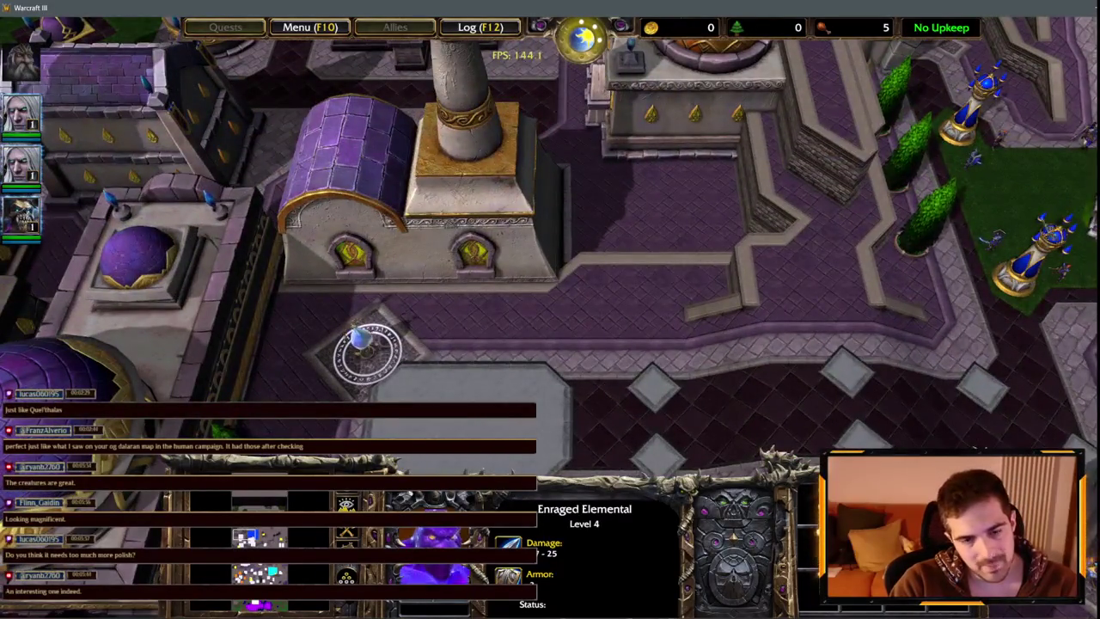
key("Right")
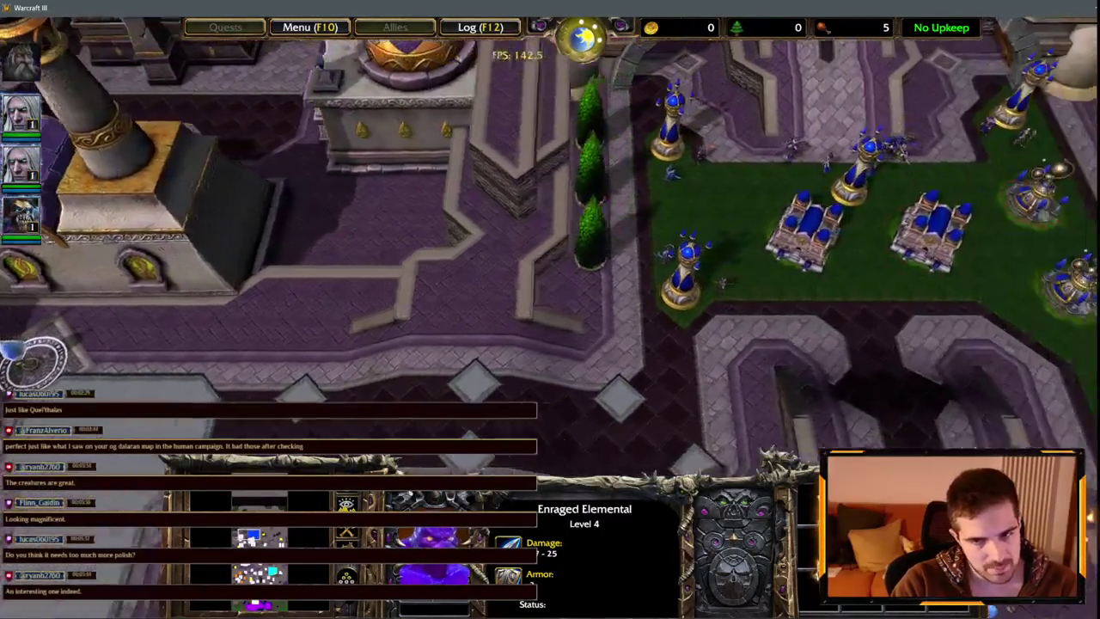
key("Down")
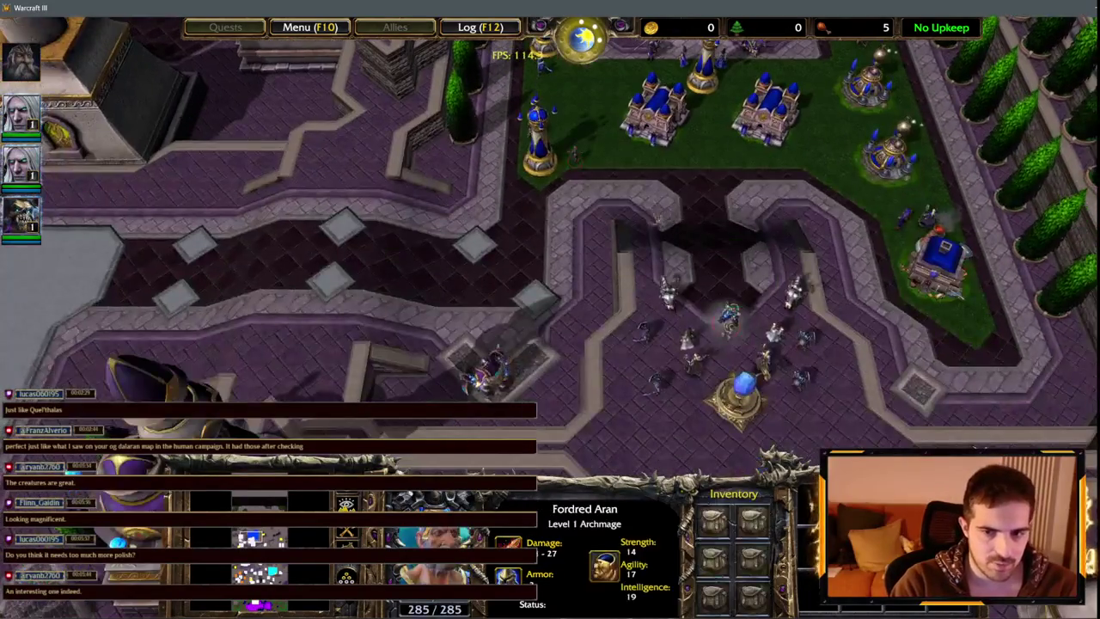
- Inspect the plaza units: Sorceress, Priest, Footman, Knight and Pyromancer
left_click(668, 292)
left_click(688, 344)
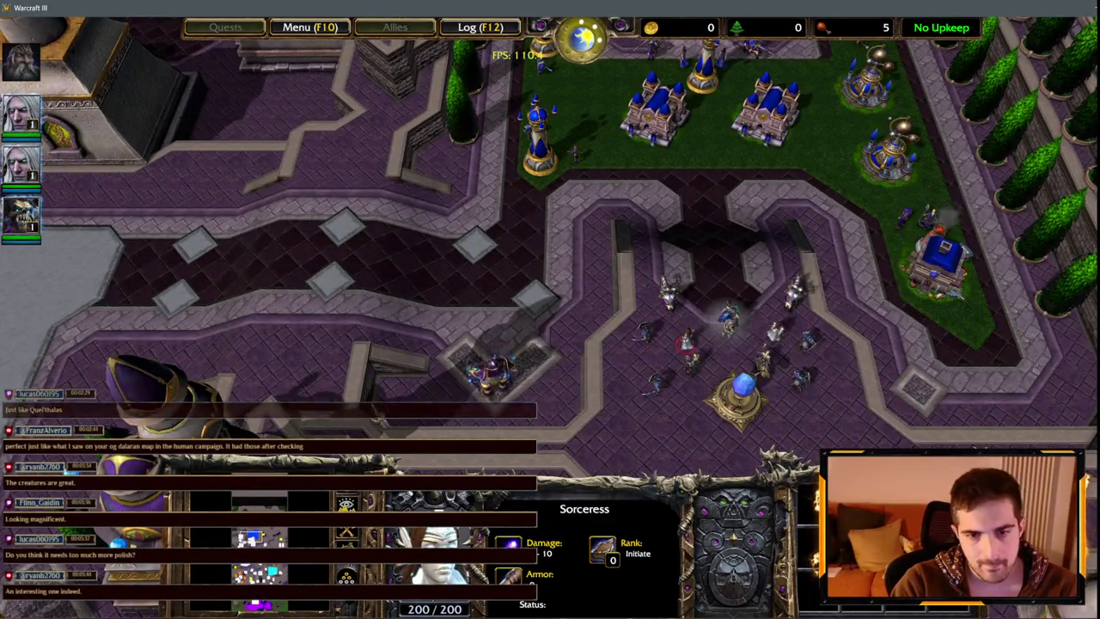
scroll(731, 344, "up", 5)
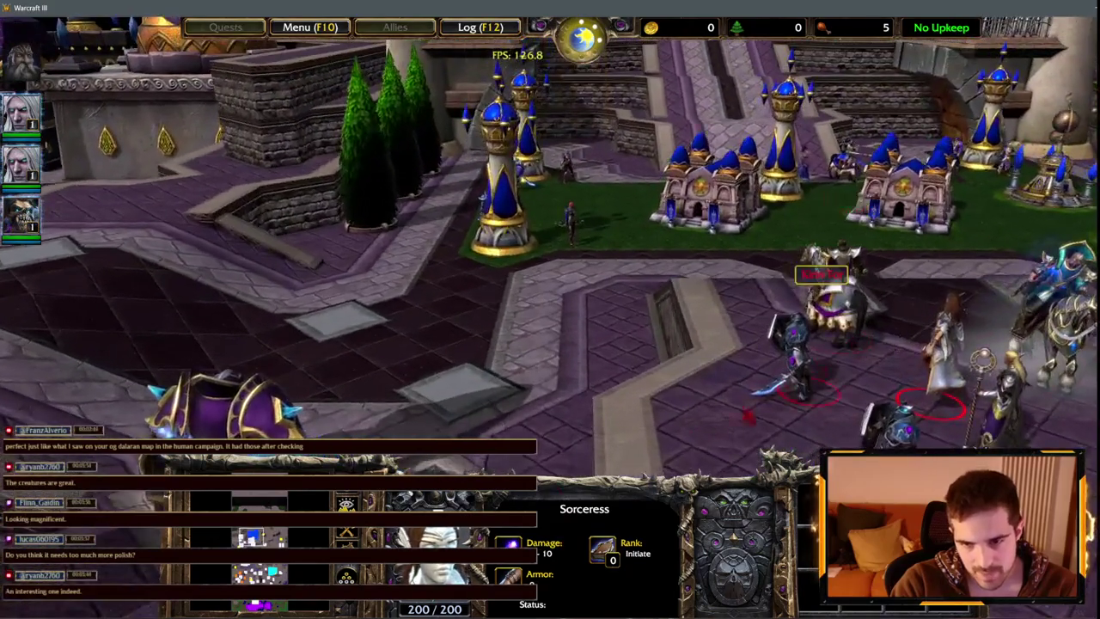
scroll(671, 301, "down", 5)
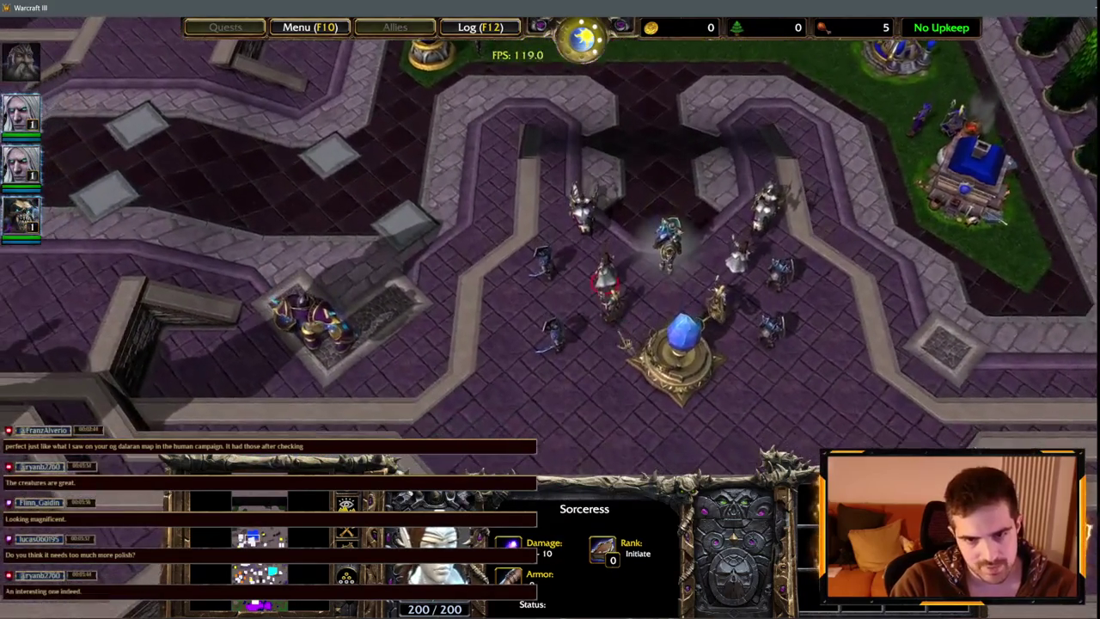
left_click(610, 301)
left_click(776, 275)
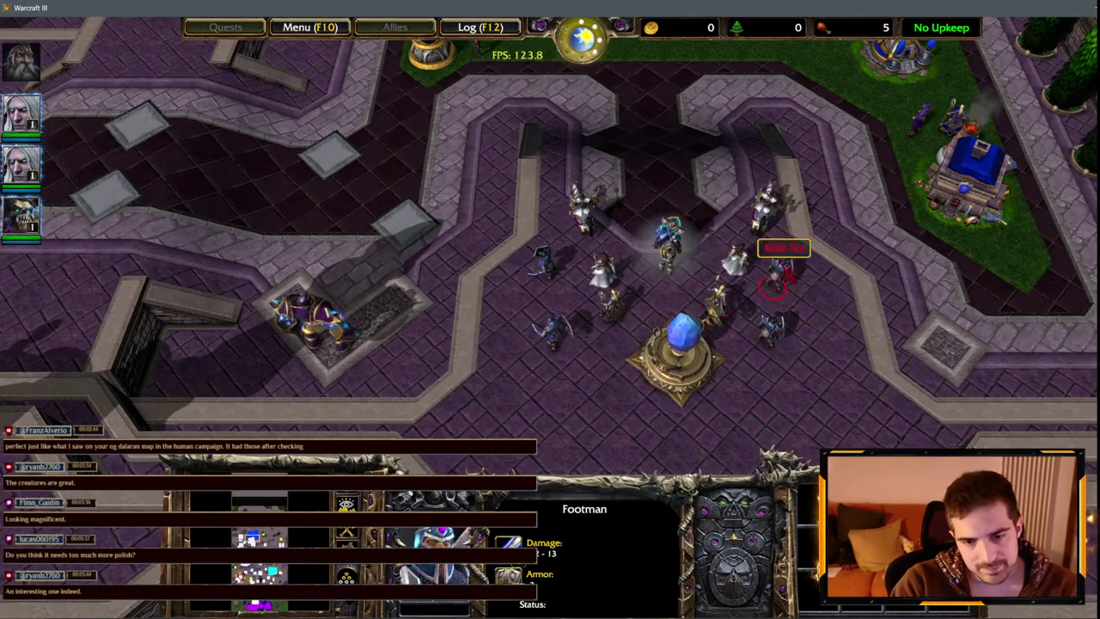
left_click(765, 206)
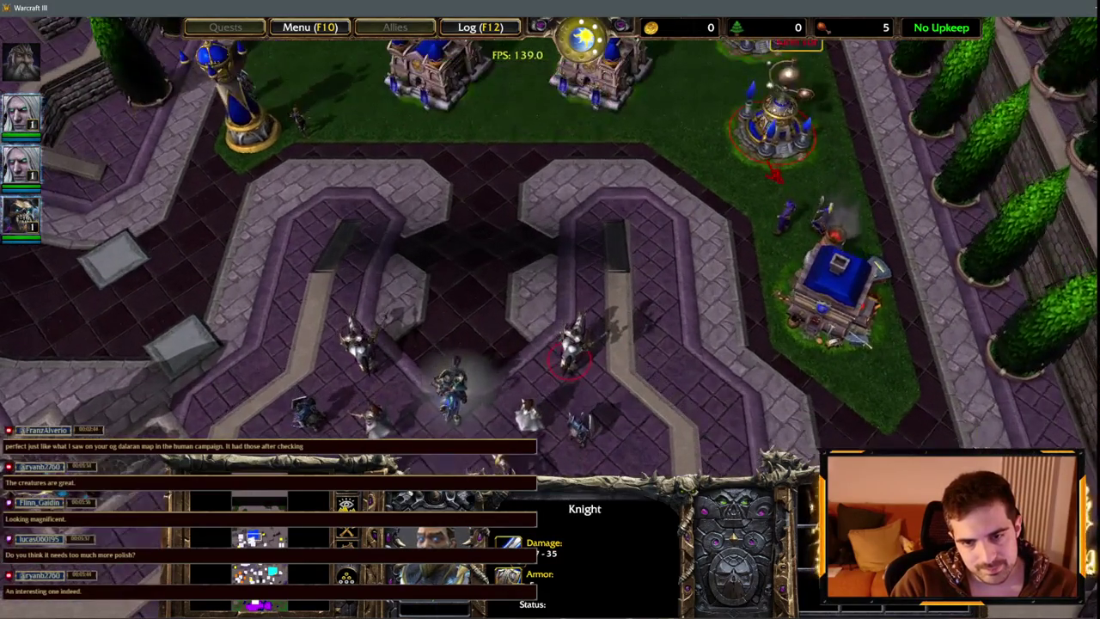
left_click(784, 222)
left_click(824, 217)
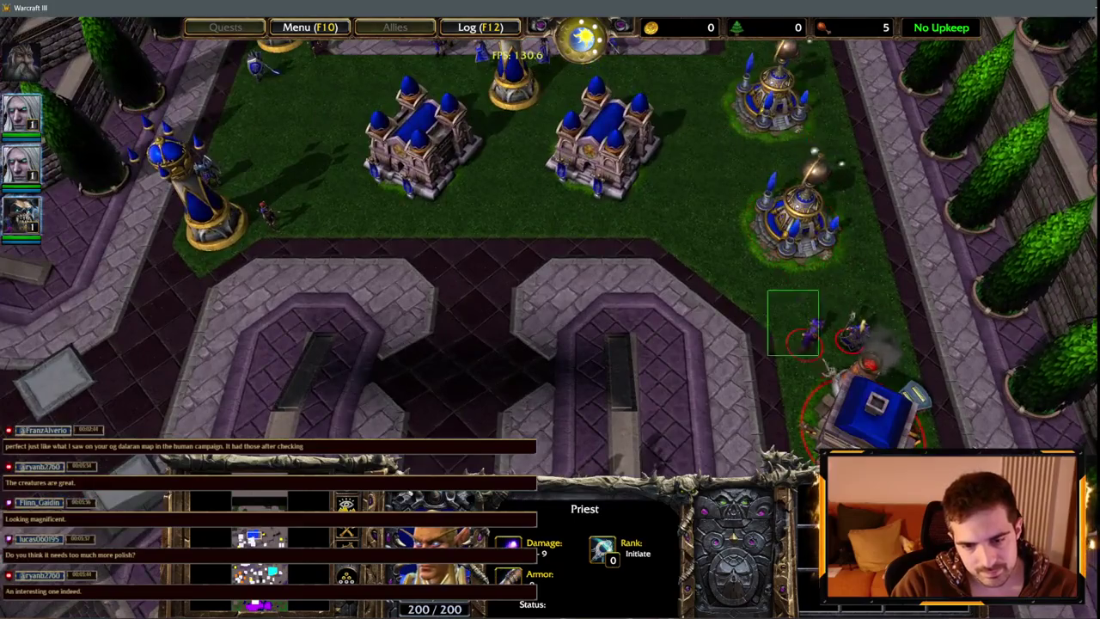
left_click(851, 334)
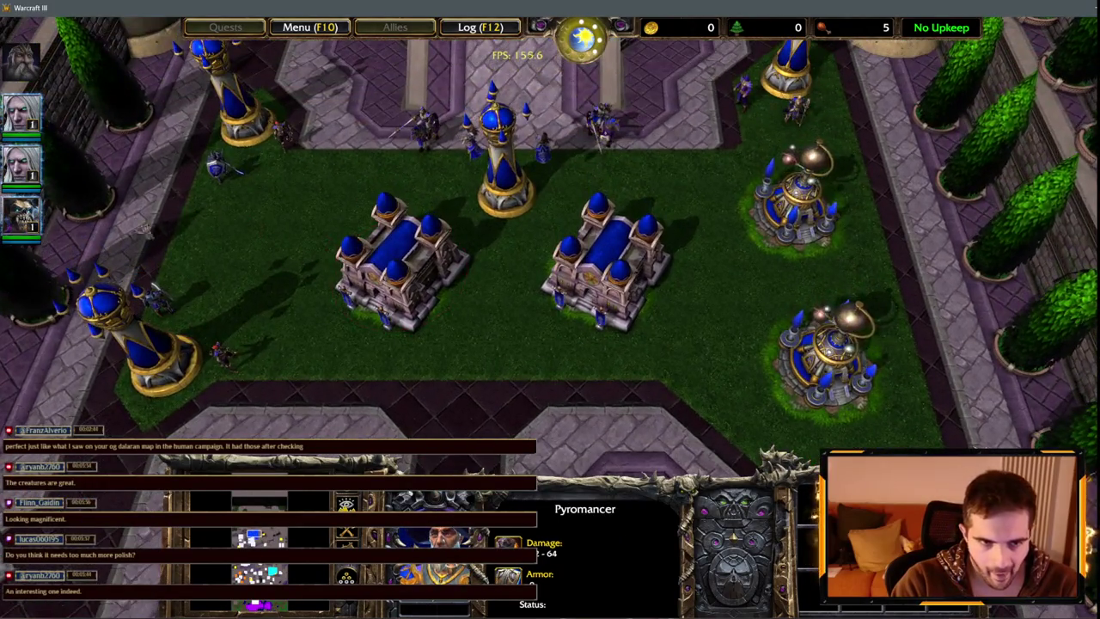
- Pan past the purple-roofed building and purple-domed buildings, then south-west across the city
key("Down")
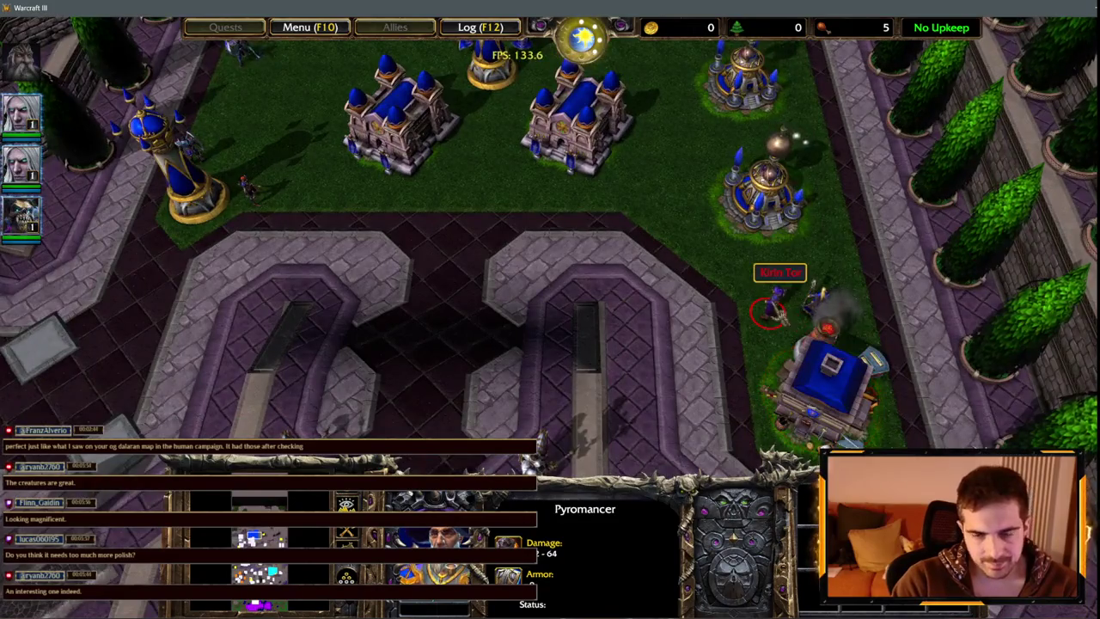
key("Up")
mouse_move(4, 292)
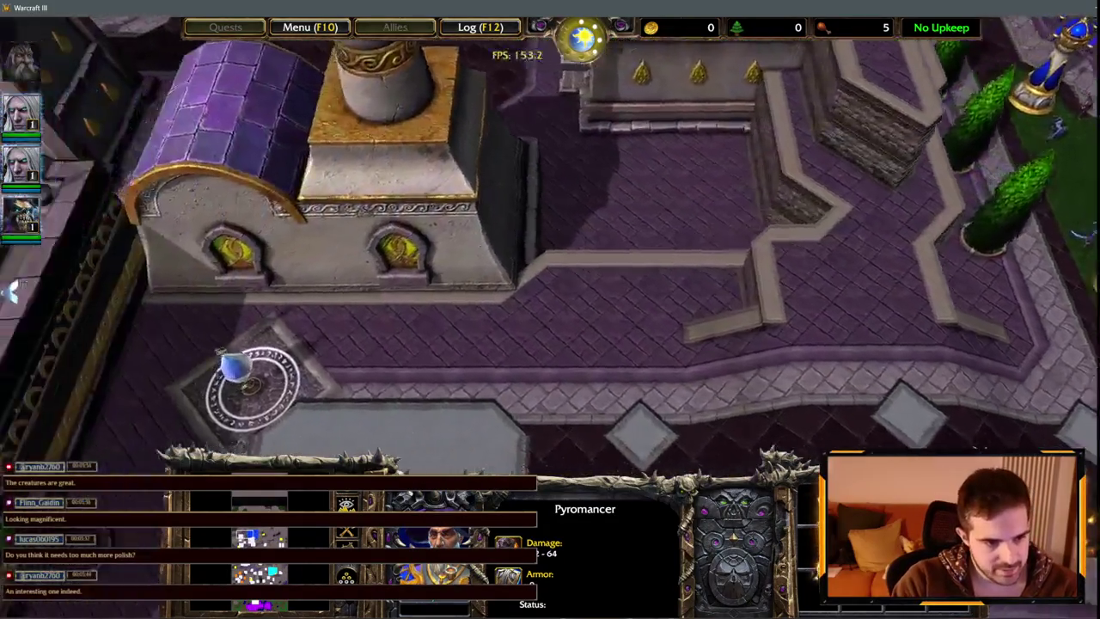
key("Right")
key("Down")
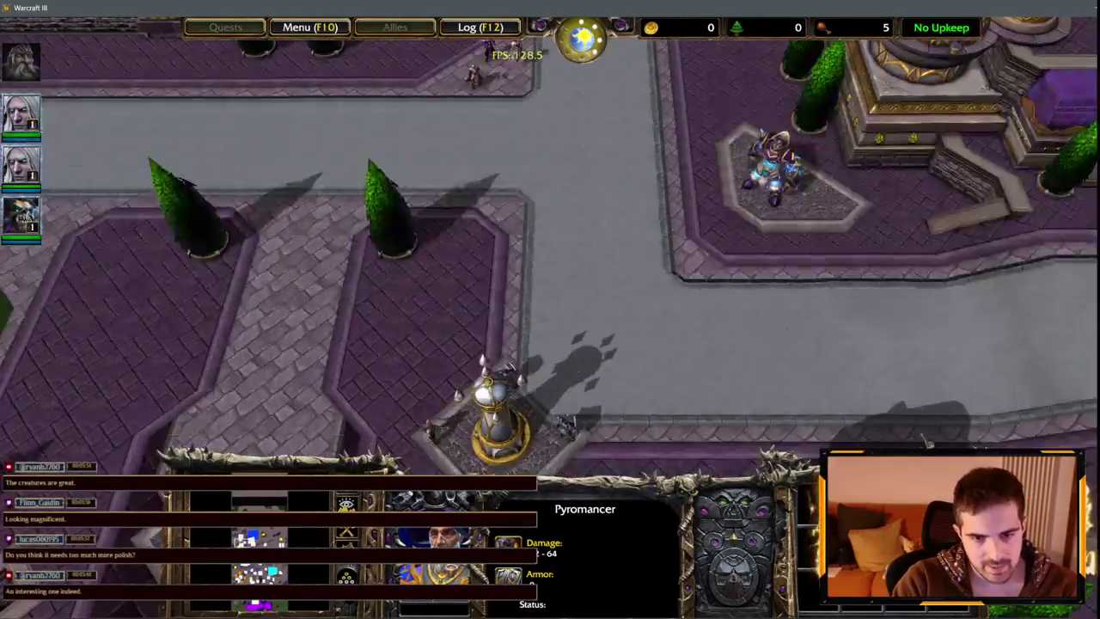
key("Right")
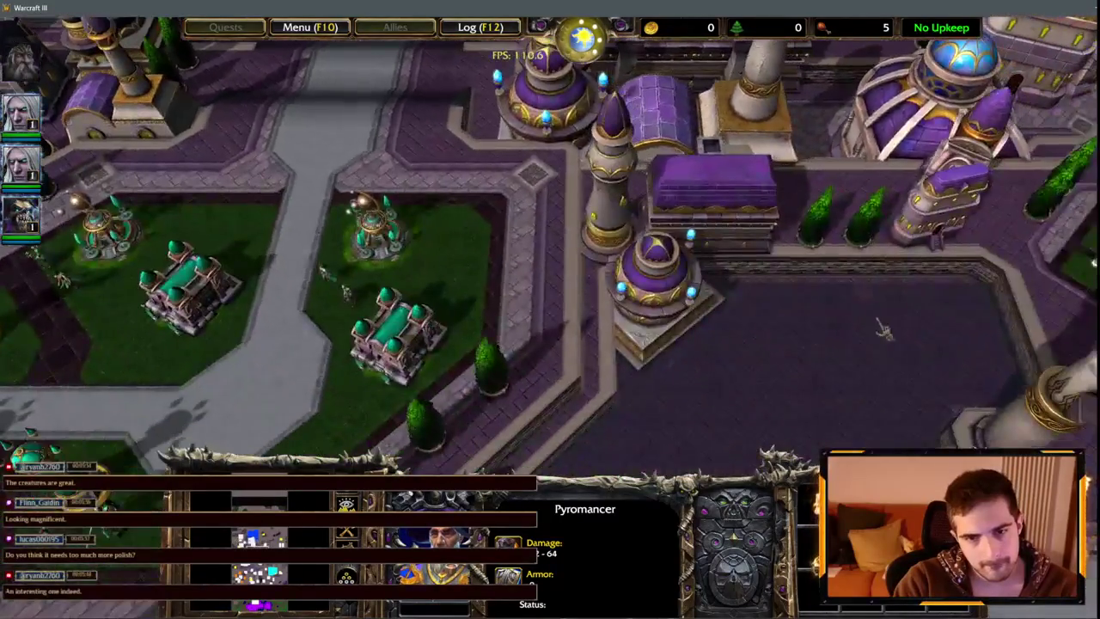
key("Left")
key("Down")
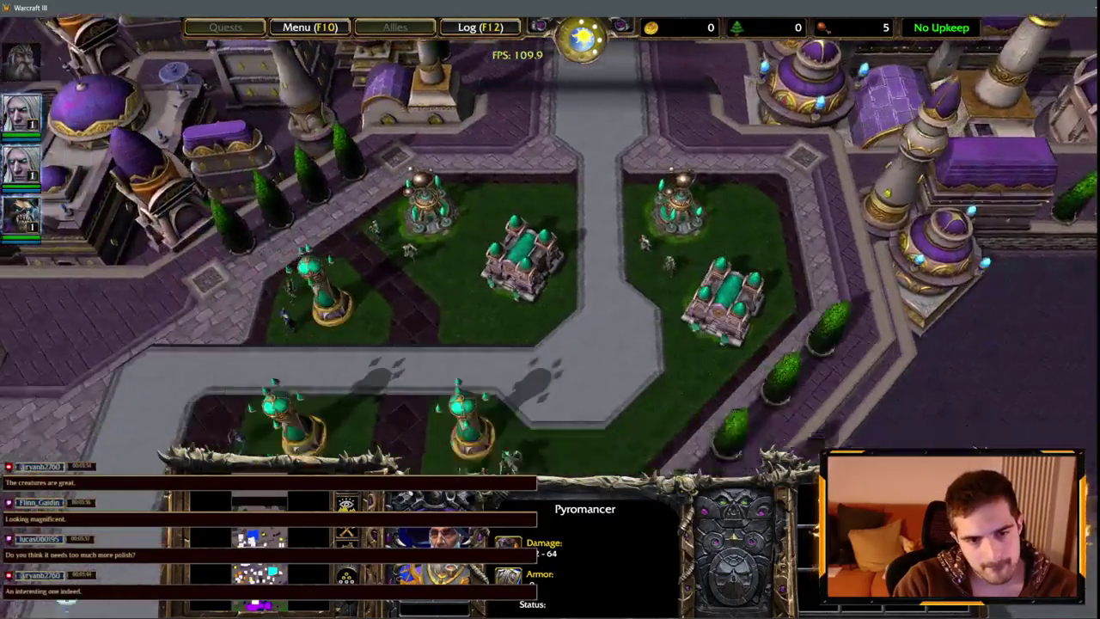
key("Left")
key("Down")
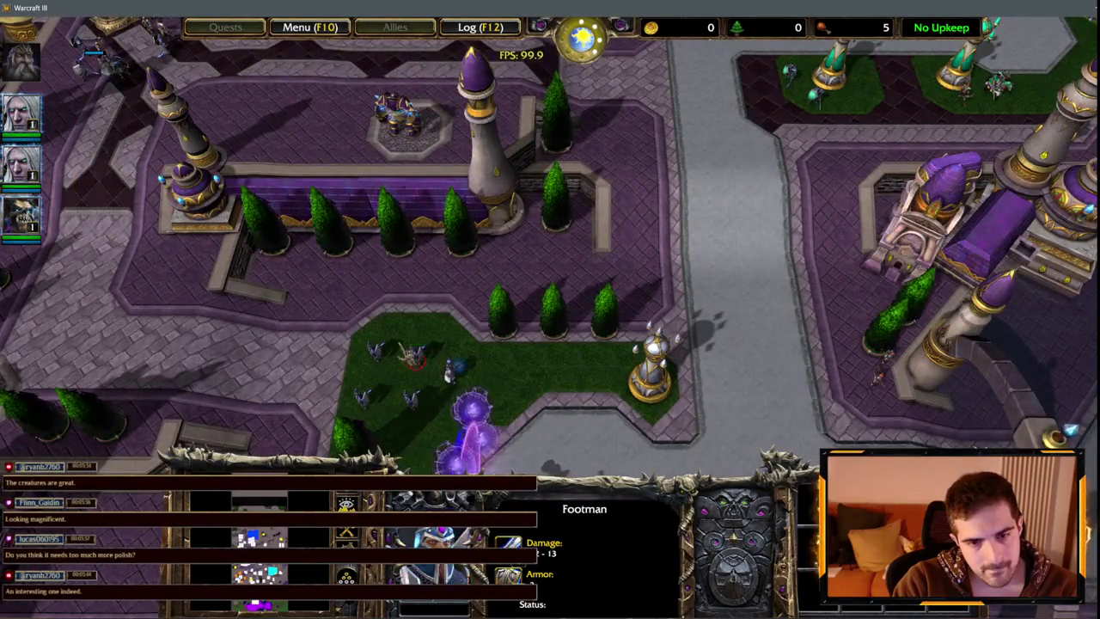
- Select the Captain and the group of footmen near the purple portal
left_click(451, 372)
left_click_drag(365, 389, 429, 413)
key("Left")
key("Down")
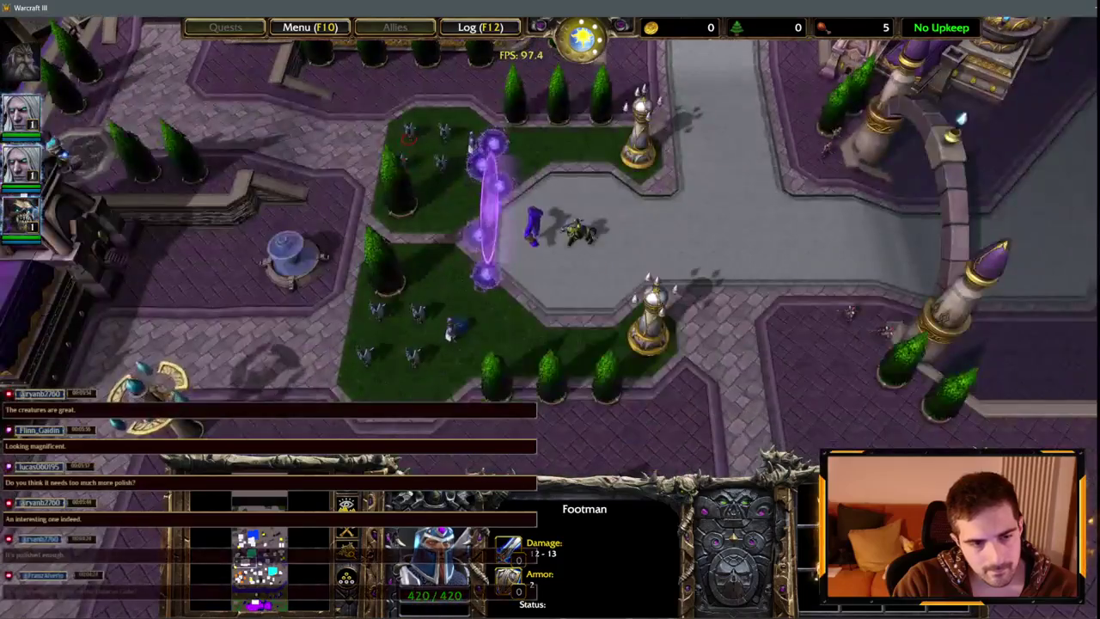
- Select the Enraged Elemental and the Archer near the stone archway
key("Left")
key("Down")
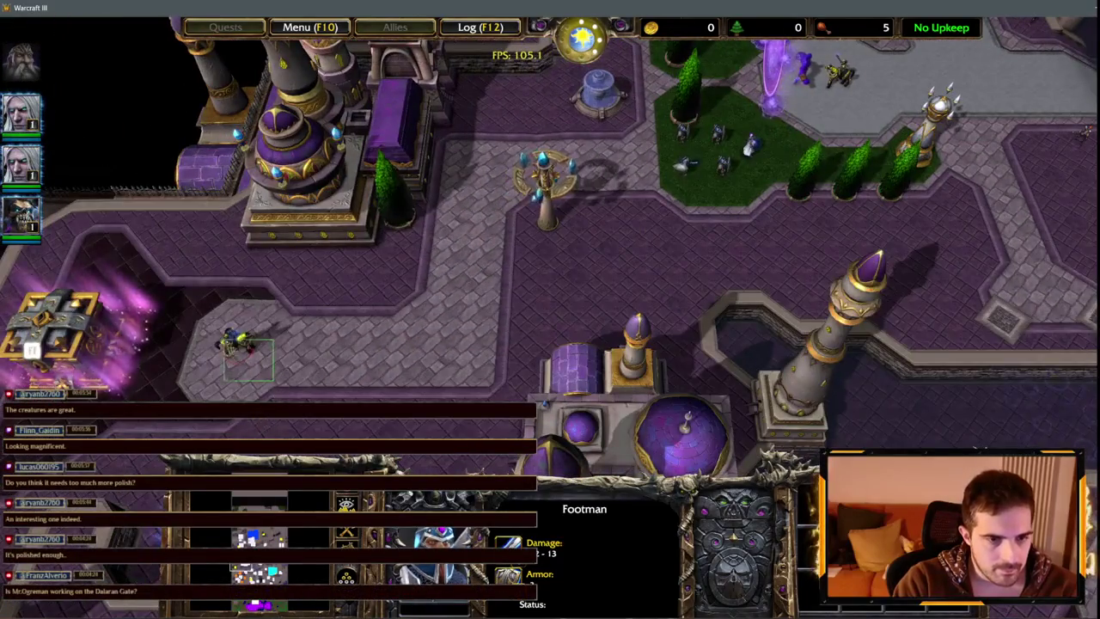
key("Up")
key("Right")
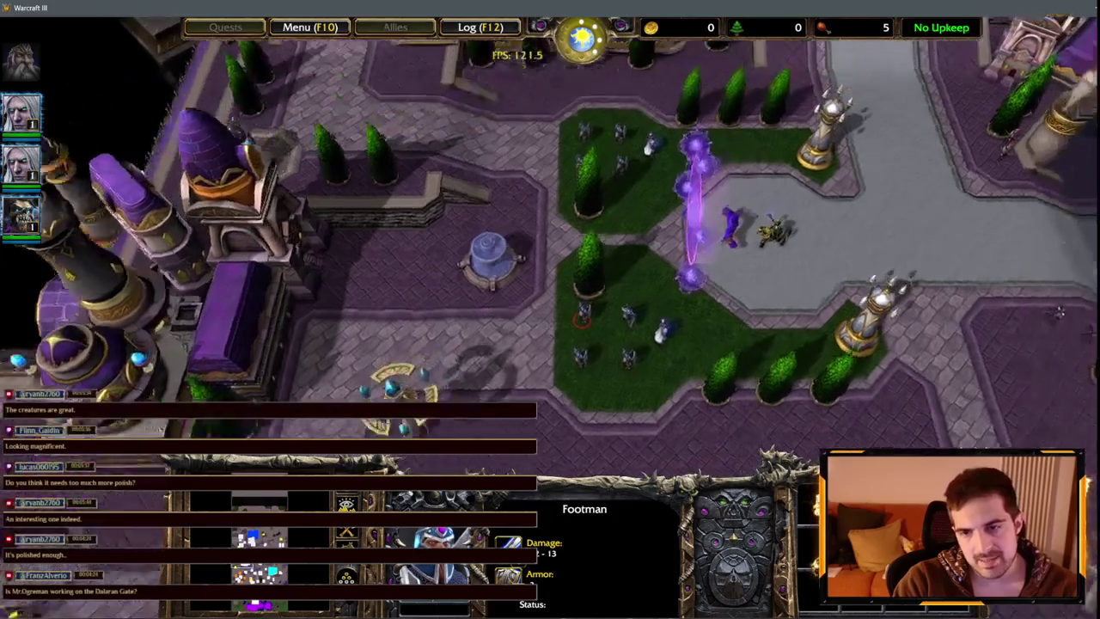
key("Up")
key("Right")
left_click(668, 286)
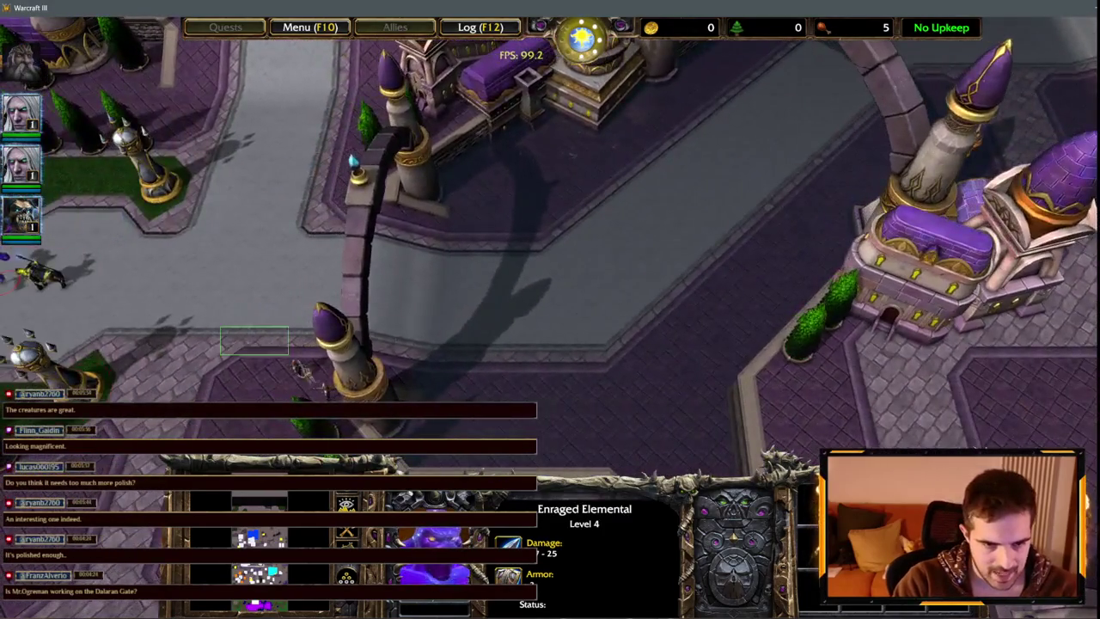
left_click_drag(289, 355, 299, 372)
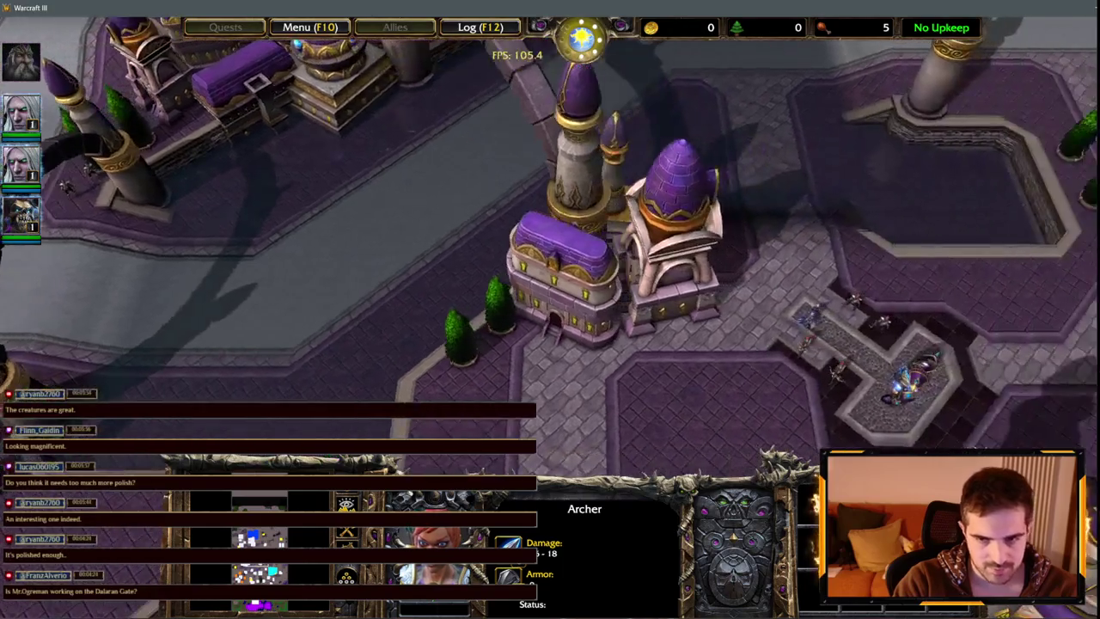
- Move to the purple-domed towers district and select the Council Wizard
key("Down")
key("Right")
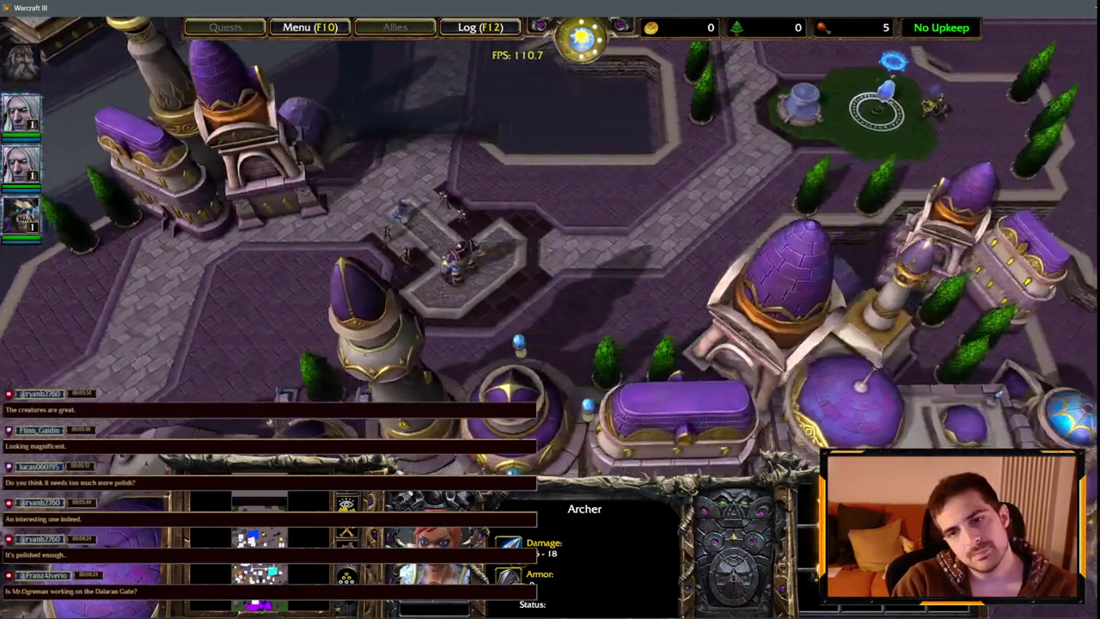
mouse_move(752, 31)
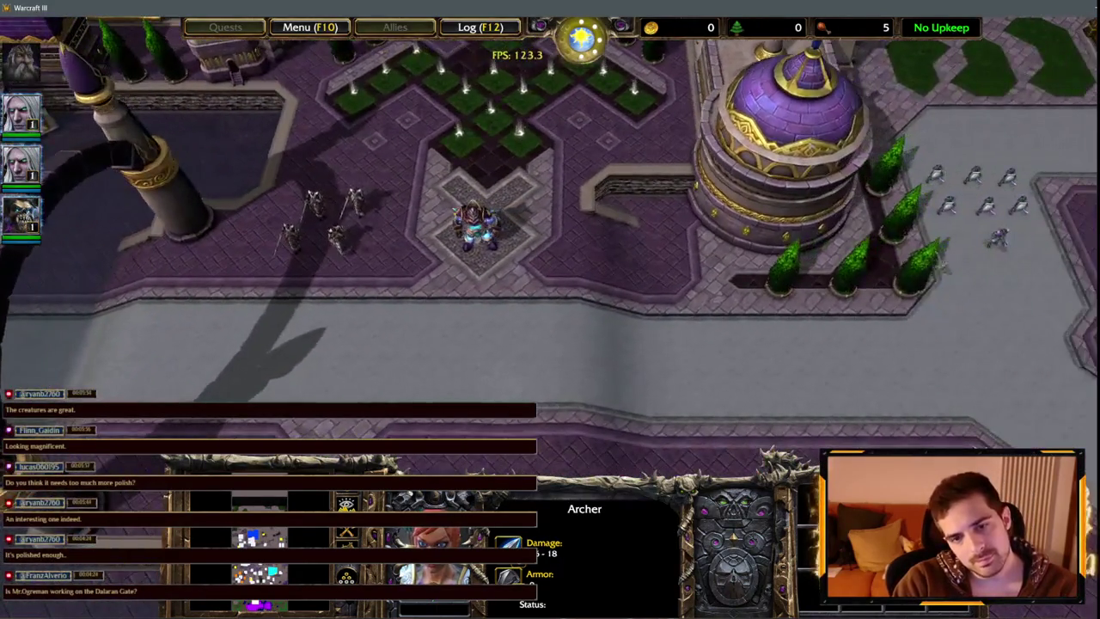
key("space")
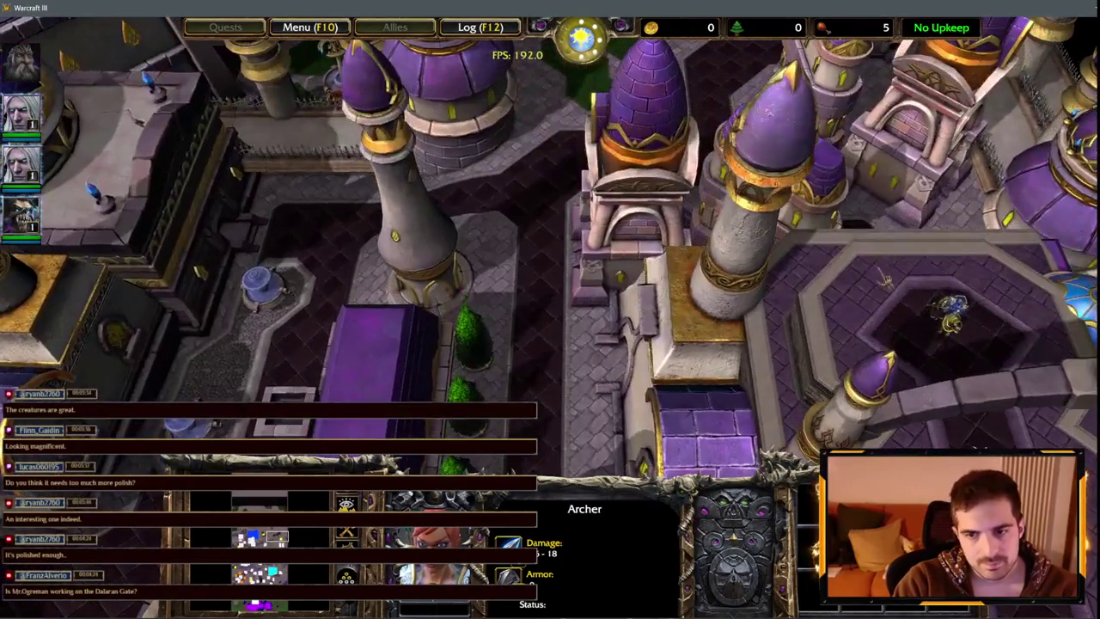
left_click(950, 314)
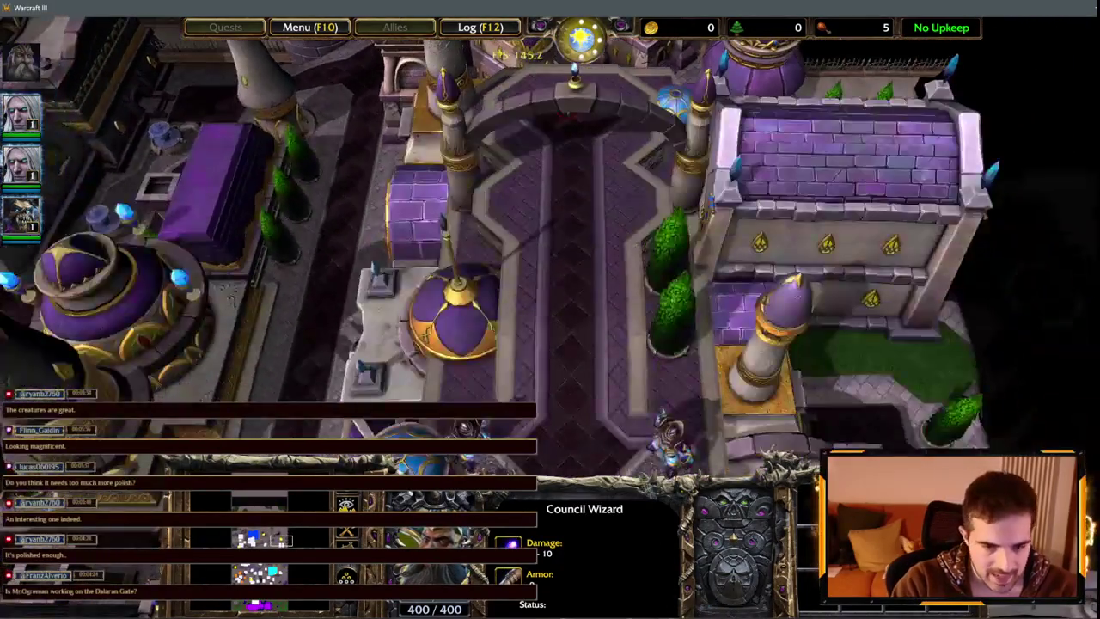
- Survey the plaza, fountain garden and domed towers, then select the city Gate
key("Up")
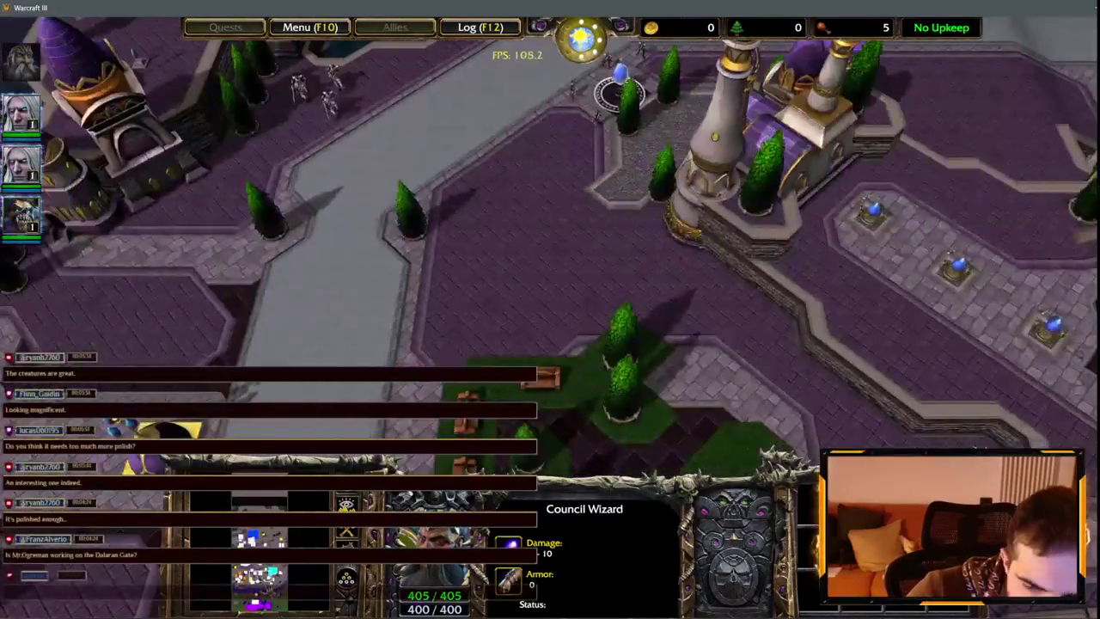
key("Down")
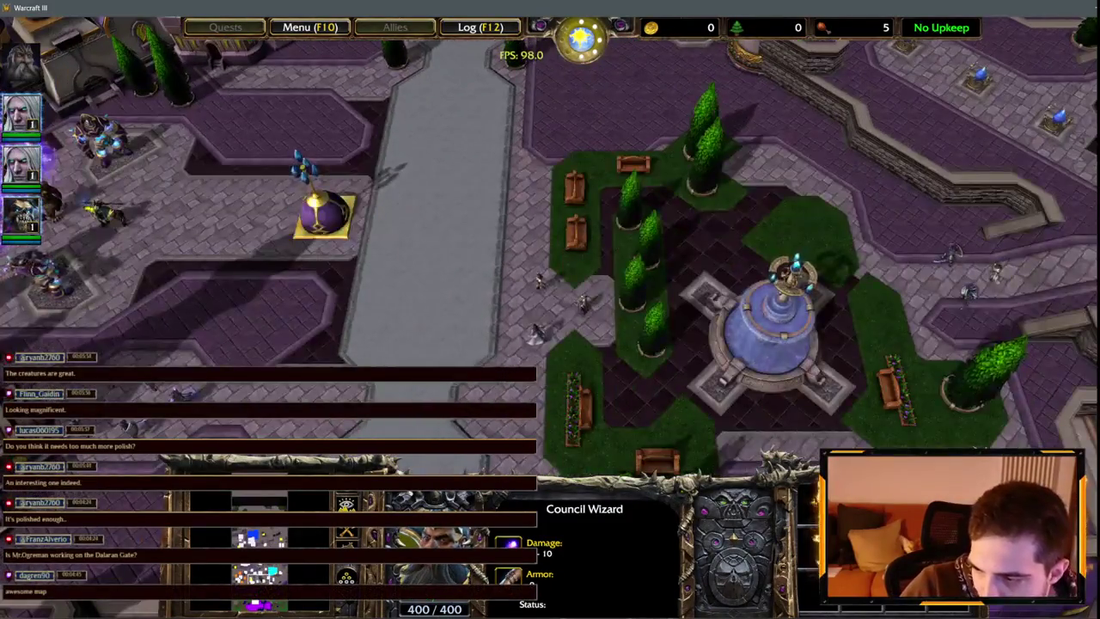
key("Up")
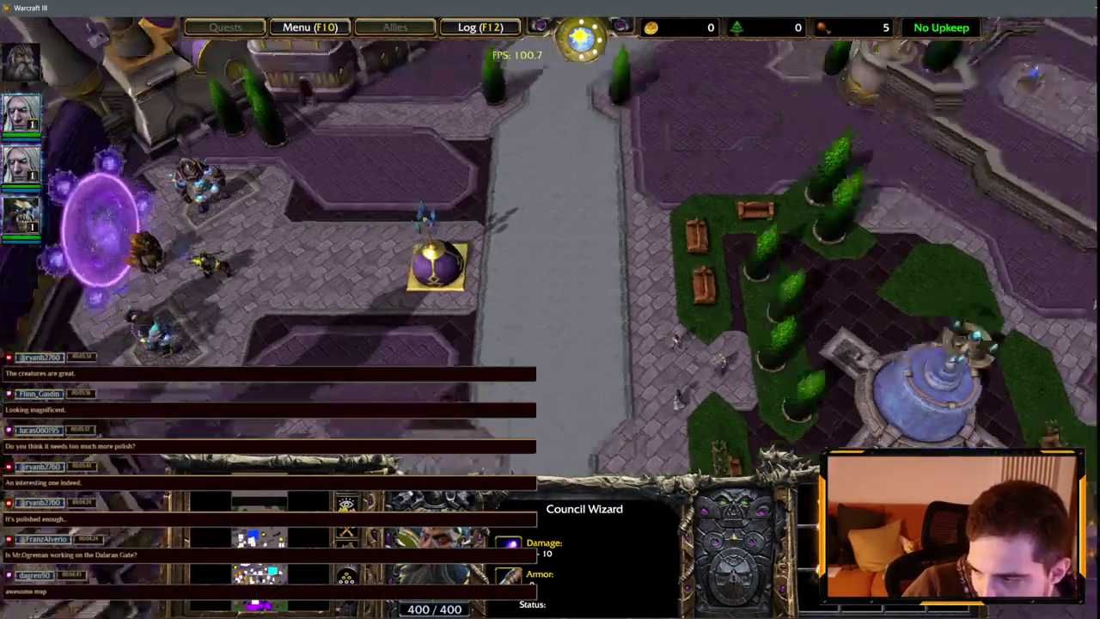
key("Down")
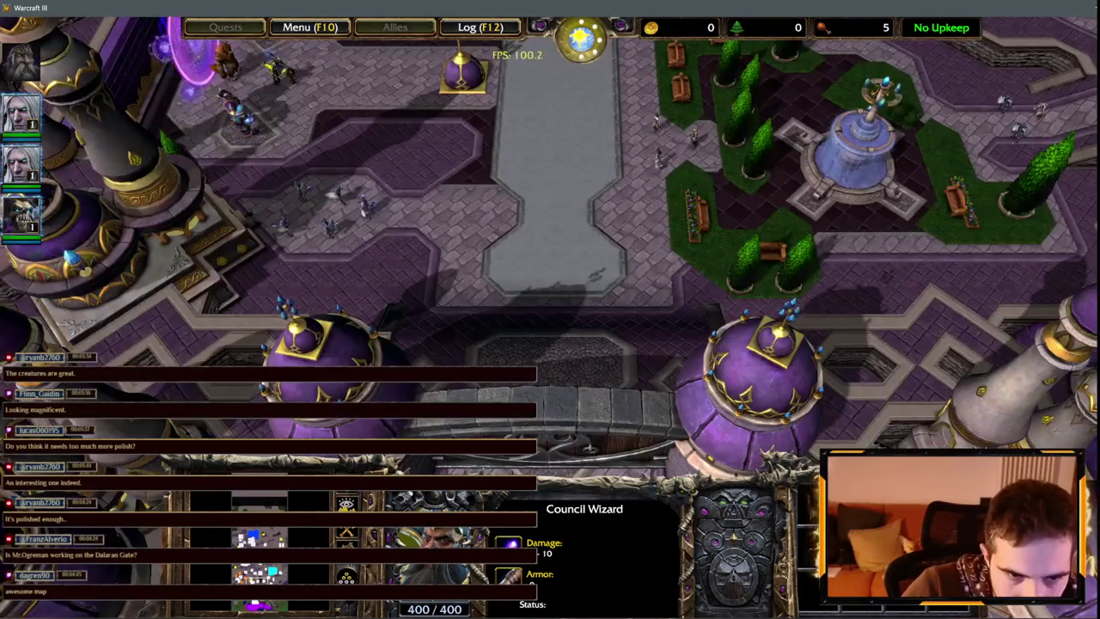
key("Down")
left_click(666, 364)
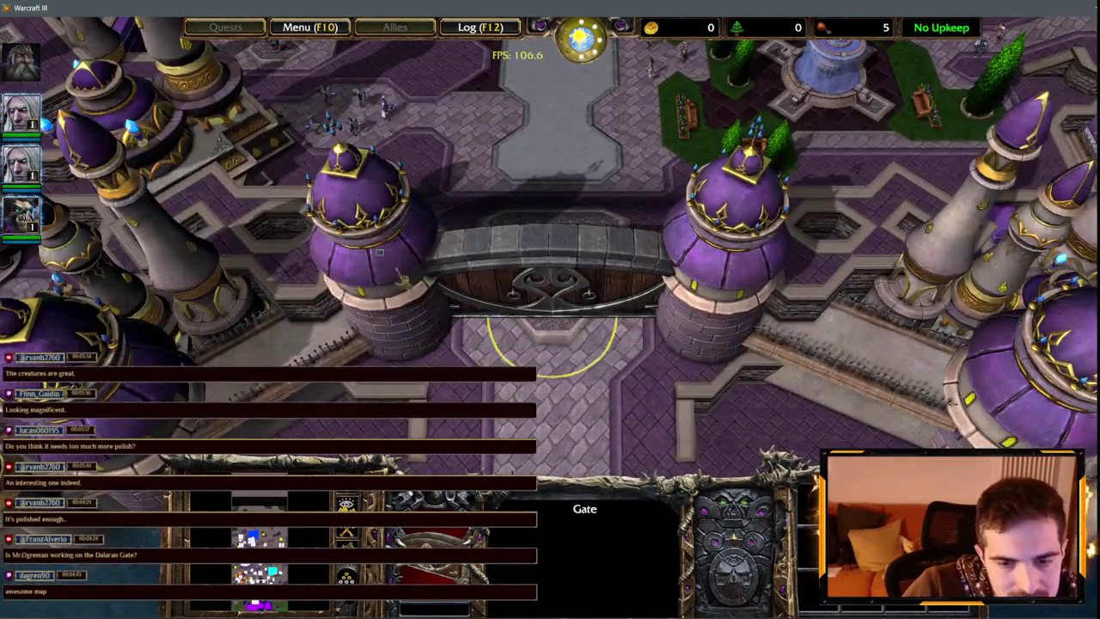
- Select the Captain and Footman on the plaza, then zoom on the gate near the fountain
key("Up")
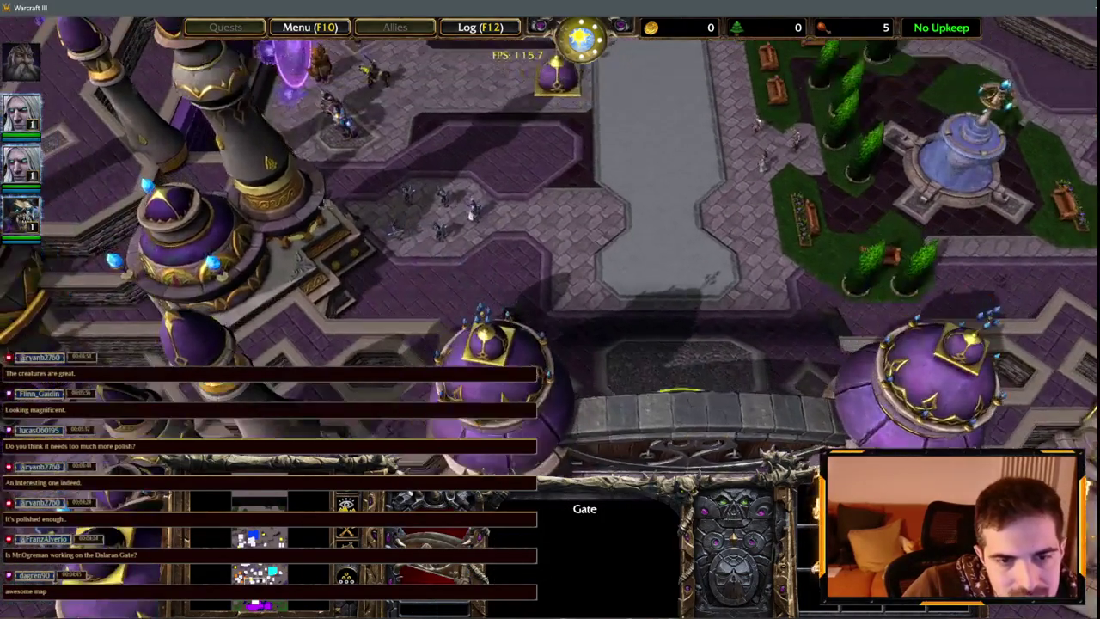
left_click(434, 176)
left_click(449, 239)
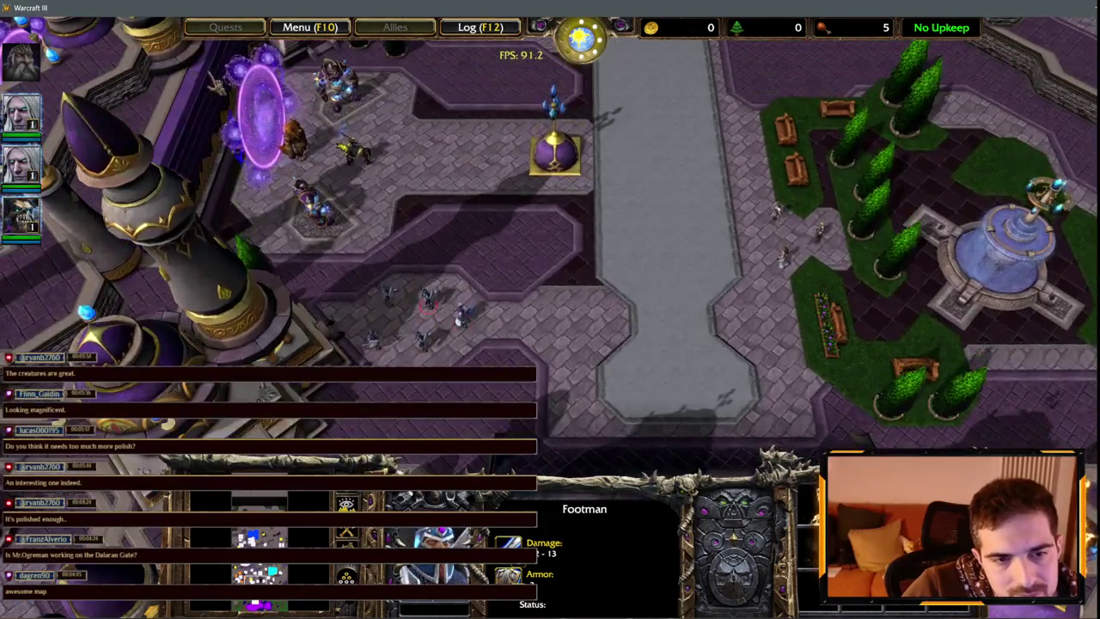
key("Up")
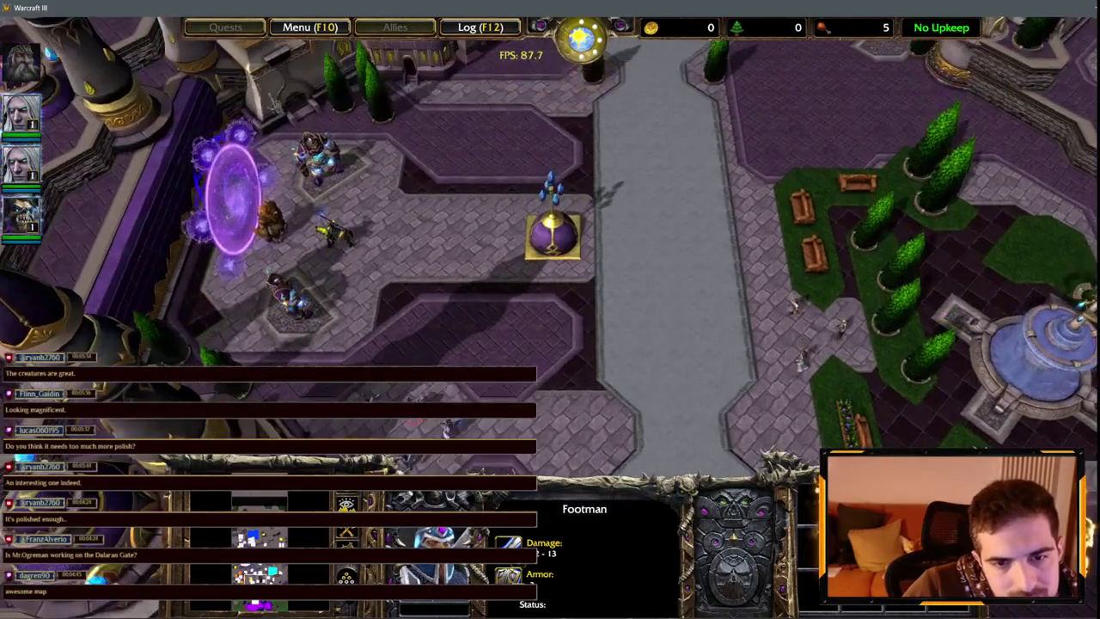
key("Right")
scroll(550, 258, "up", 5)
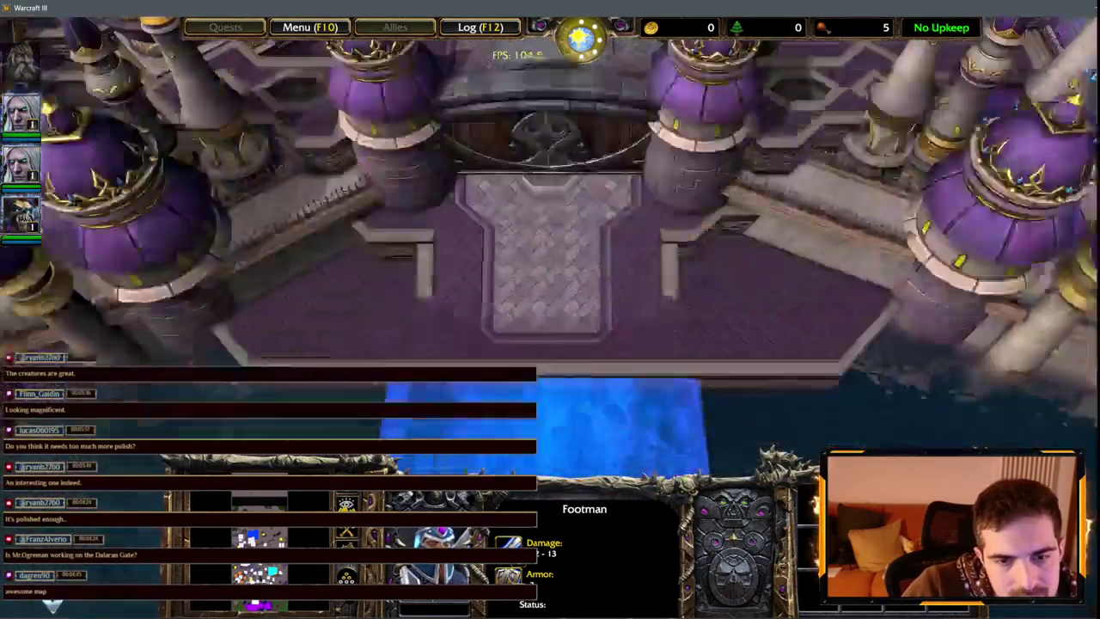
scroll(550, 258, "down", 5)
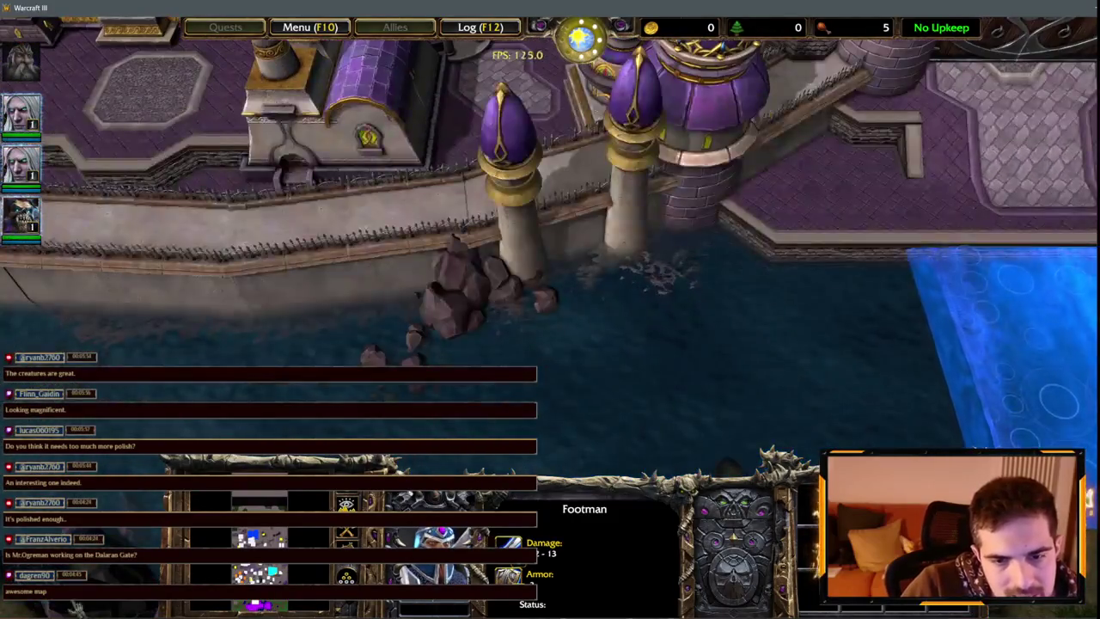
- Pan south across the river and back to the river wall
mouse_move(7, 395)
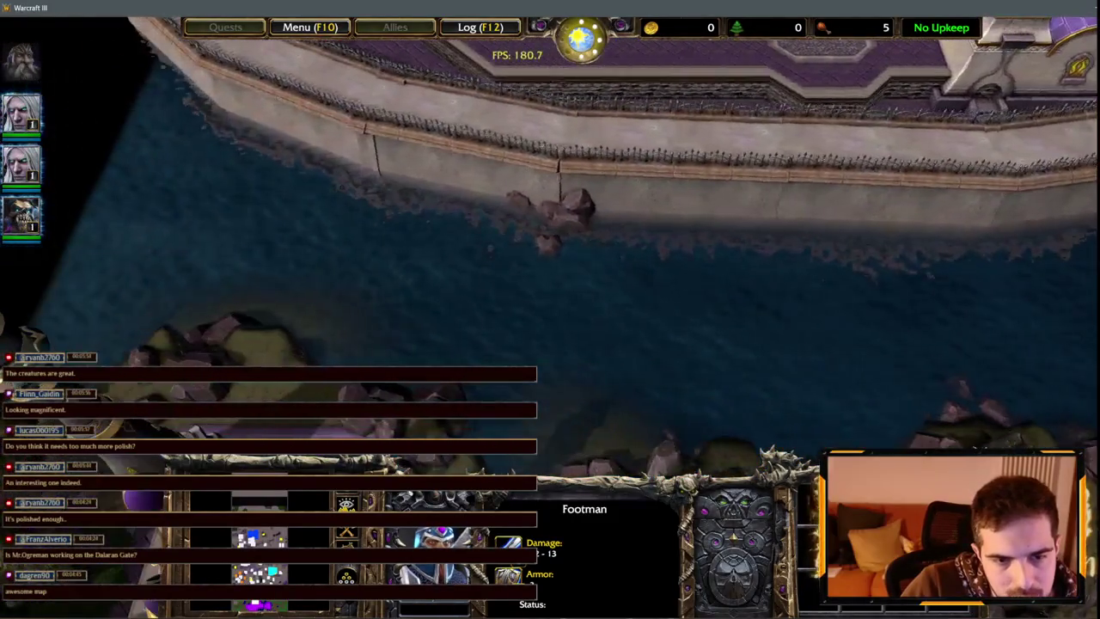
key("Down")
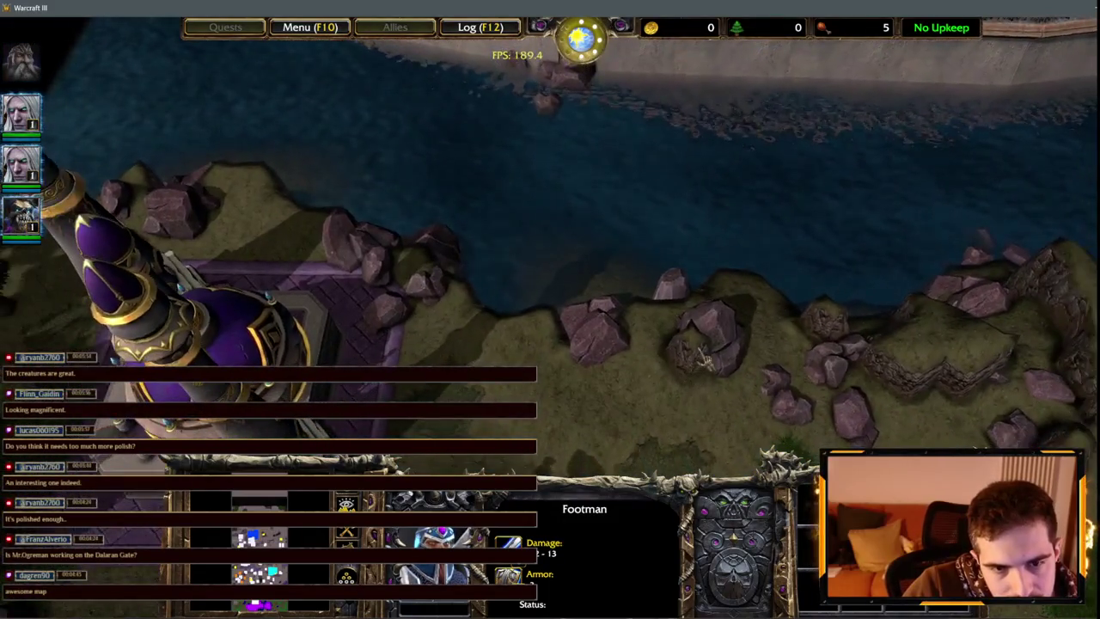
key("Up")
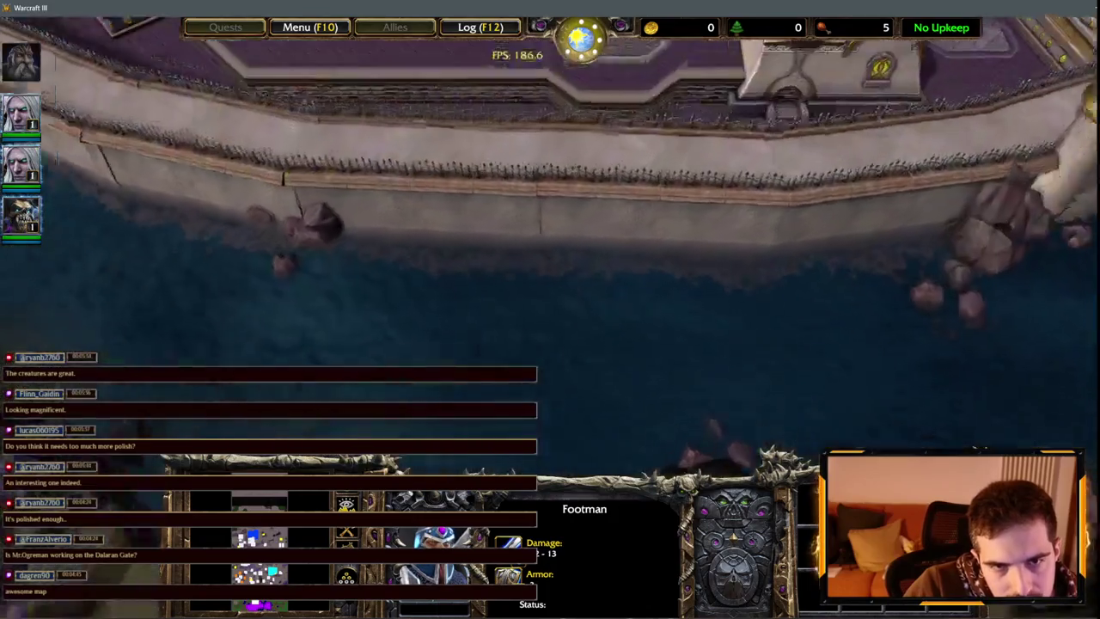
mouse_move(391, 28)
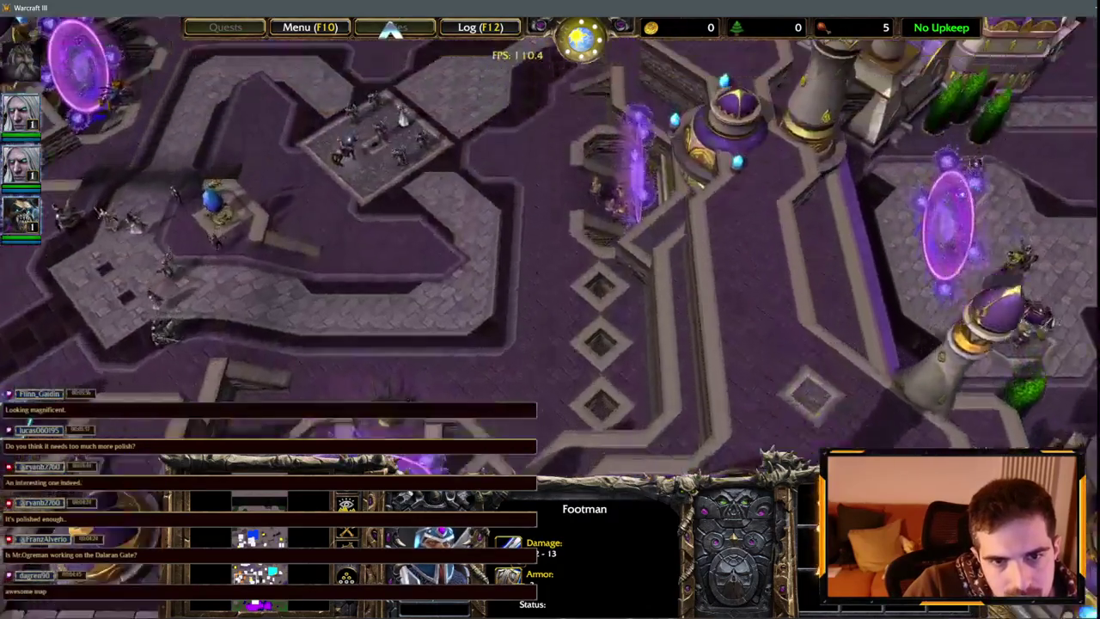
mouse_move(860, 28)
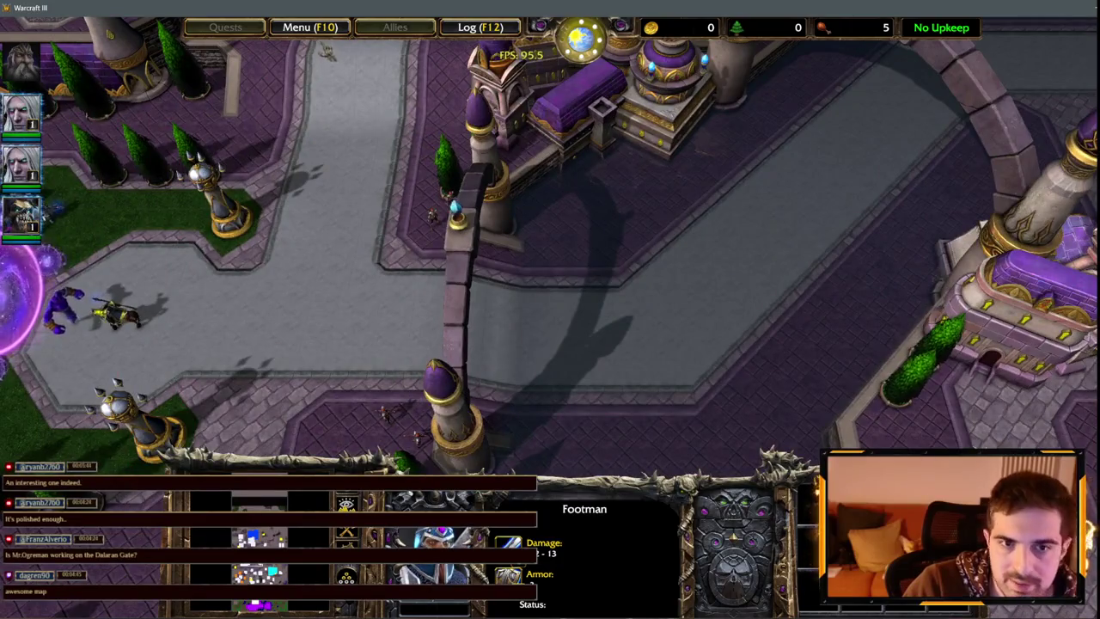
- Quit the playtest through the F10 Game Menu and confirm the exit
key("F10")
left_click(555, 335)
left_click(581, 276)
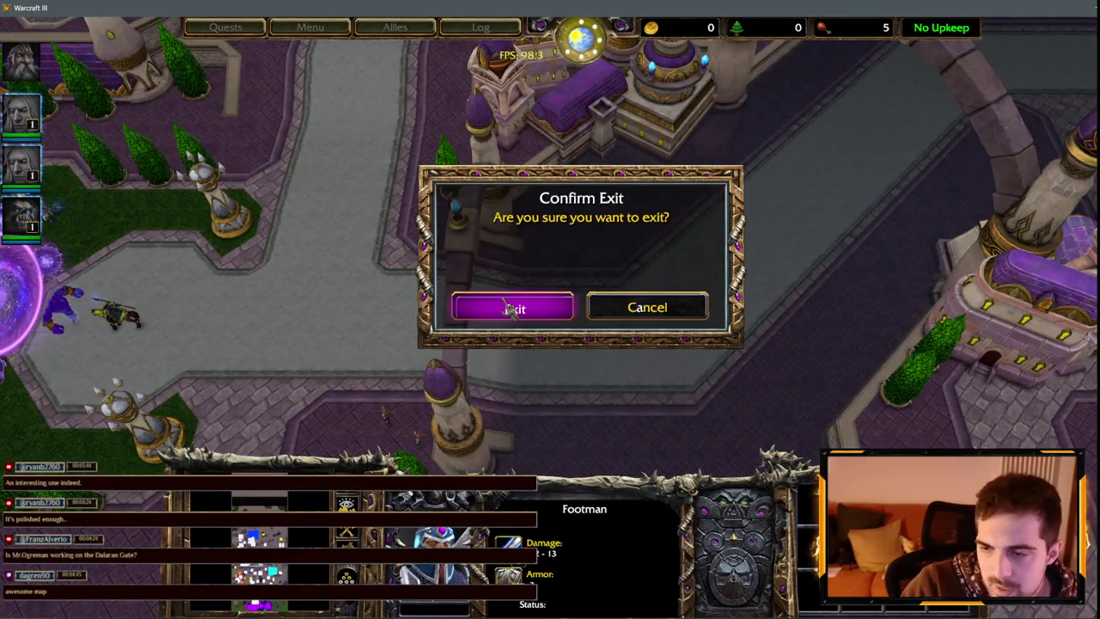
left_click(507, 308)
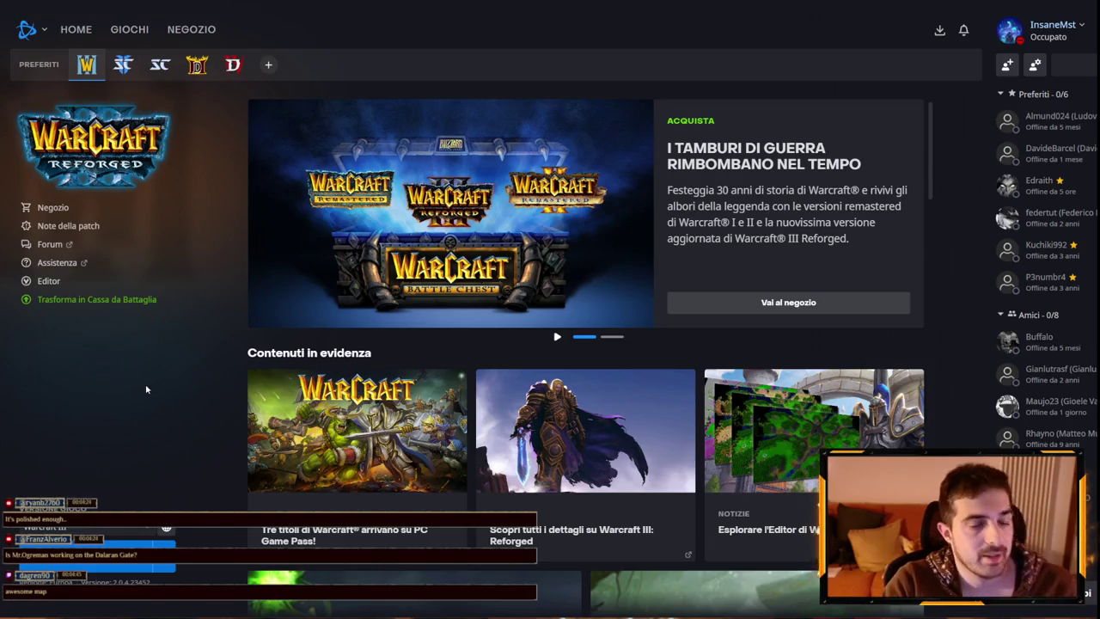